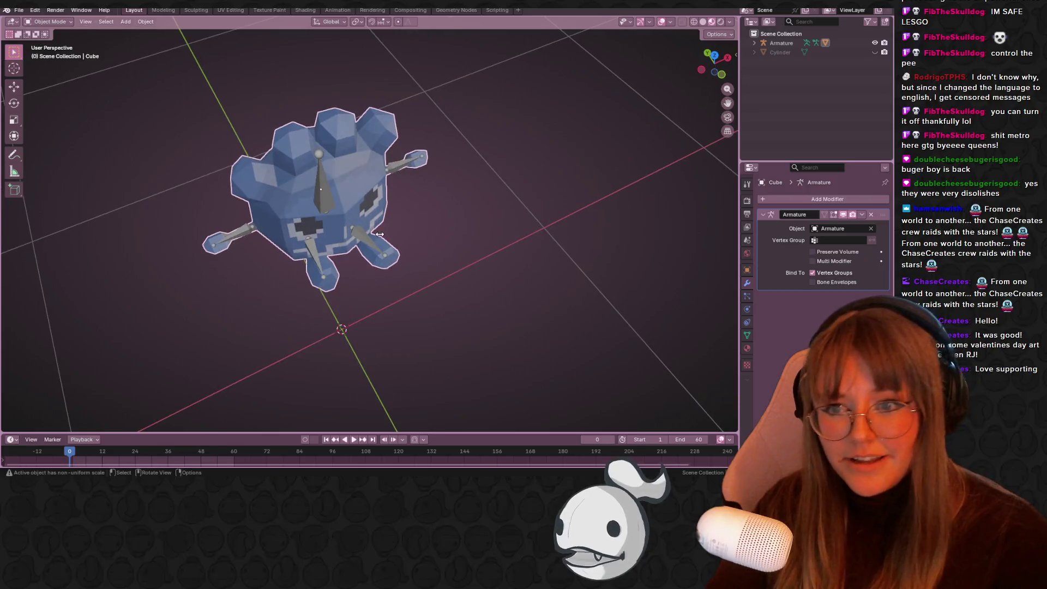
Enter Pose Mode and, from the front view, rotate and move the lower leg bone
{"action": "left_click", "coordinate": [47, 22]}
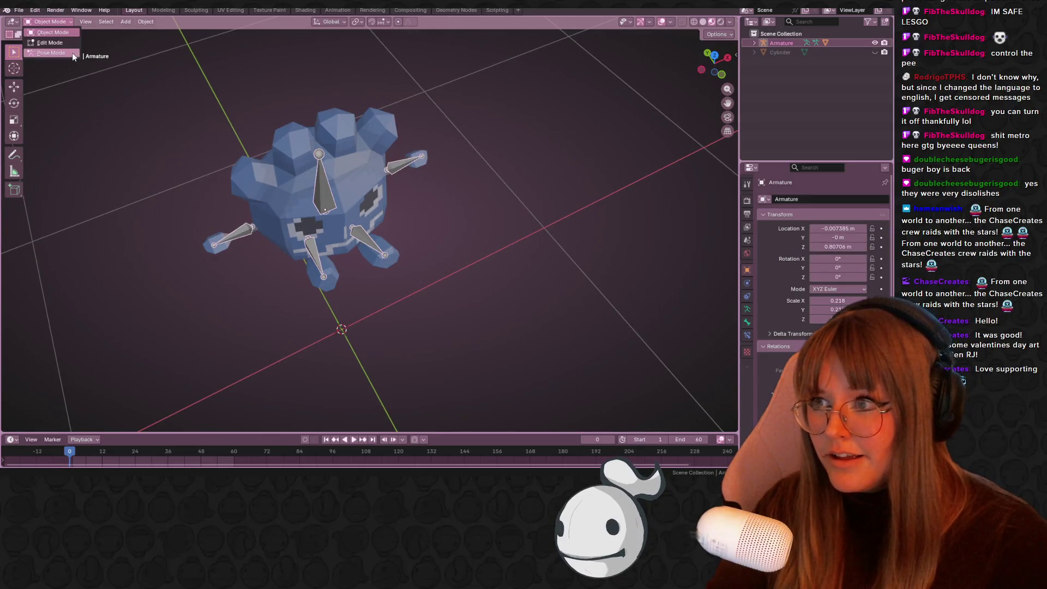
{"action": "left_click", "coordinate": [53, 52]}
{"action": "left_click", "coordinate": [724, 75]}
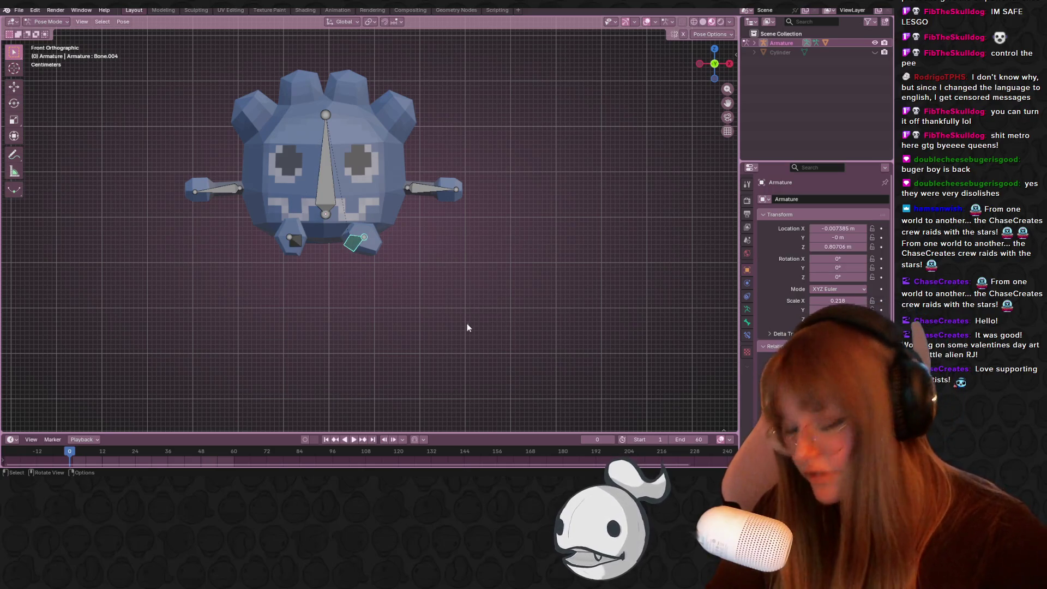
{"action": "key", "text": "r"}
{"action": "left_click", "coordinate": [324, 312]}
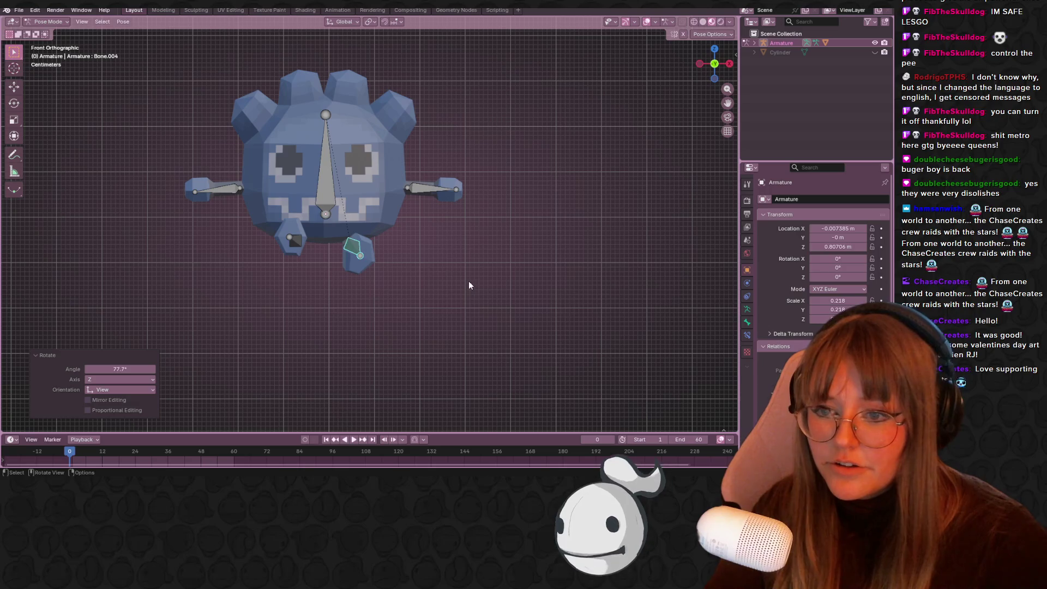
{"action": "key", "text": "r"}
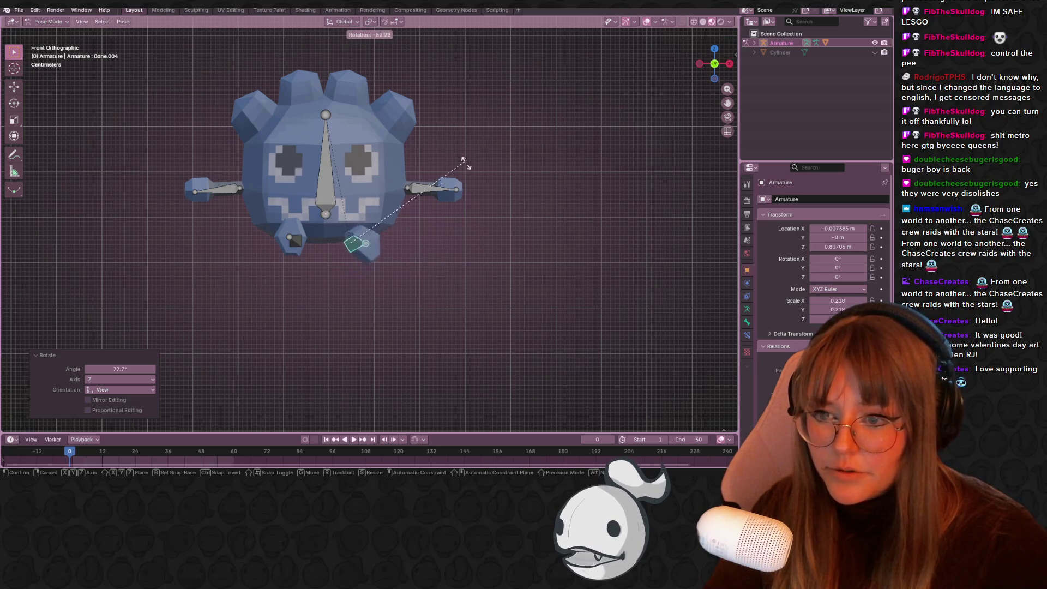
{"action": "left_click", "coordinate": [428, 248]}
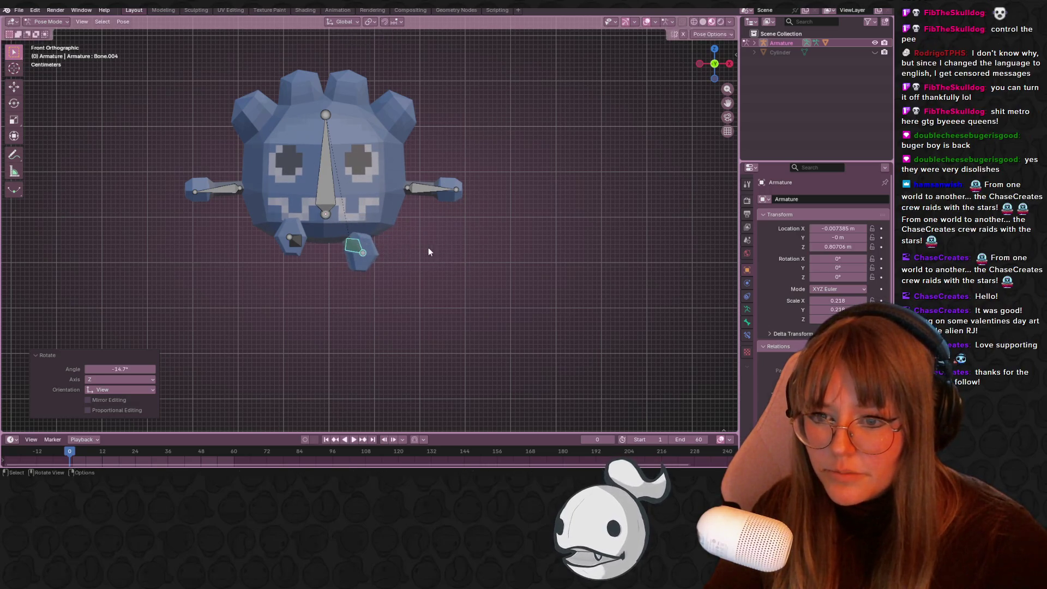
{"action": "key", "text": "g"}
{"action": "left_click", "coordinate": [397, 232]}
From the left view, shift Bone.003, then slightly rotate and move Bone.004
{"action": "mouse_move", "coordinate": [477, 212]}
{"action": "left_mouse_down"}
{"action": "mouse_move", "coordinate": [371, 205]}
{"action": "mouse_move", "coordinate": [518, 256]}
{"action": "mouse_move", "coordinate": [649, 196]}
{"action": "mouse_move", "coordinate": [509, 242]}
{"action": "mouse_move", "coordinate": [354, 236]}
{"action": "left_mouse_up"}
{"action": "left_click", "coordinate": [355, 236]}
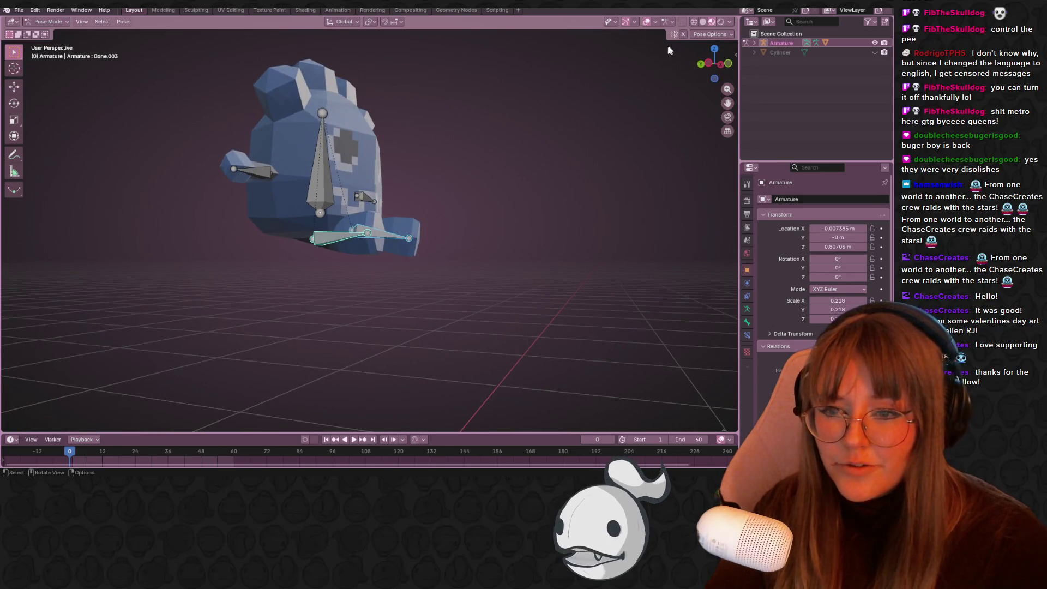
{"action": "left_click", "coordinate": [712, 64]}
{"action": "key", "text": "g"}
{"action": "left_click", "coordinate": [506, 193]}
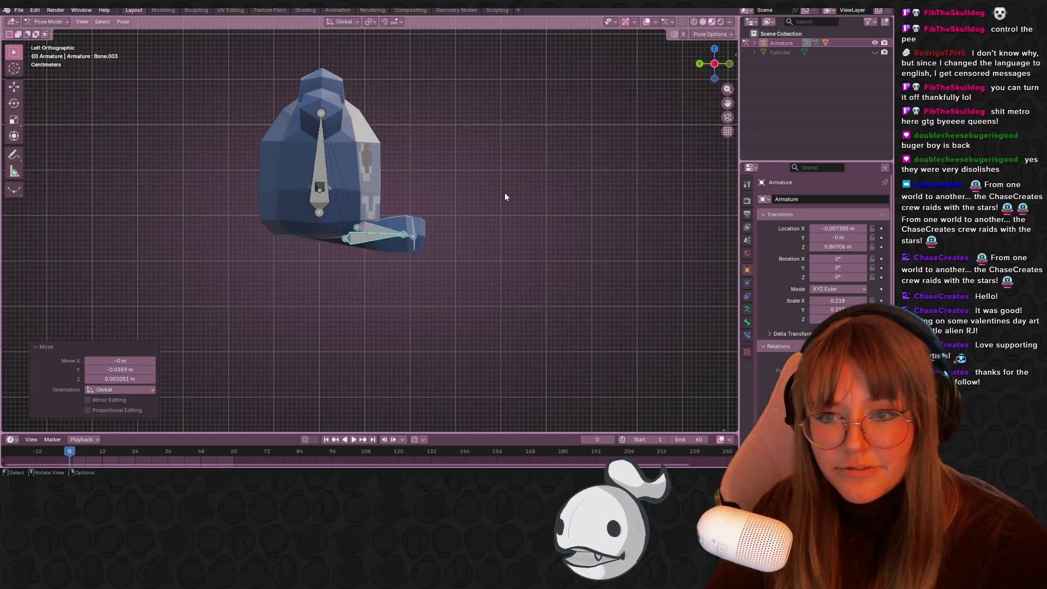
{"action": "left_click", "coordinate": [370, 228]}
{"action": "key", "text": "r"}
{"action": "left_click", "coordinate": [390, 219]}
{"action": "key", "text": "g"}
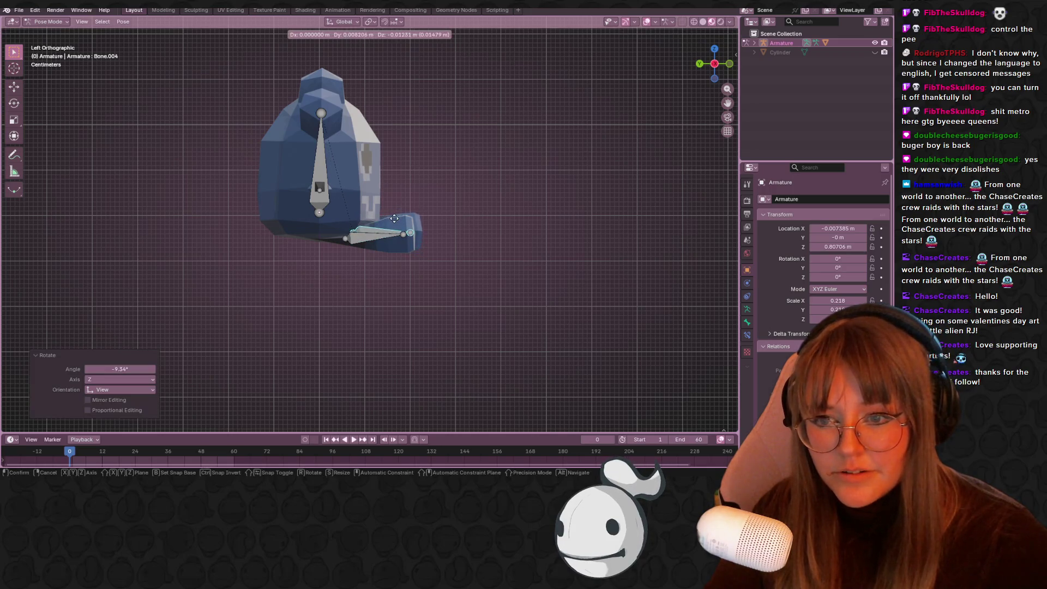
{"action": "left_click", "coordinate": [390, 222]}
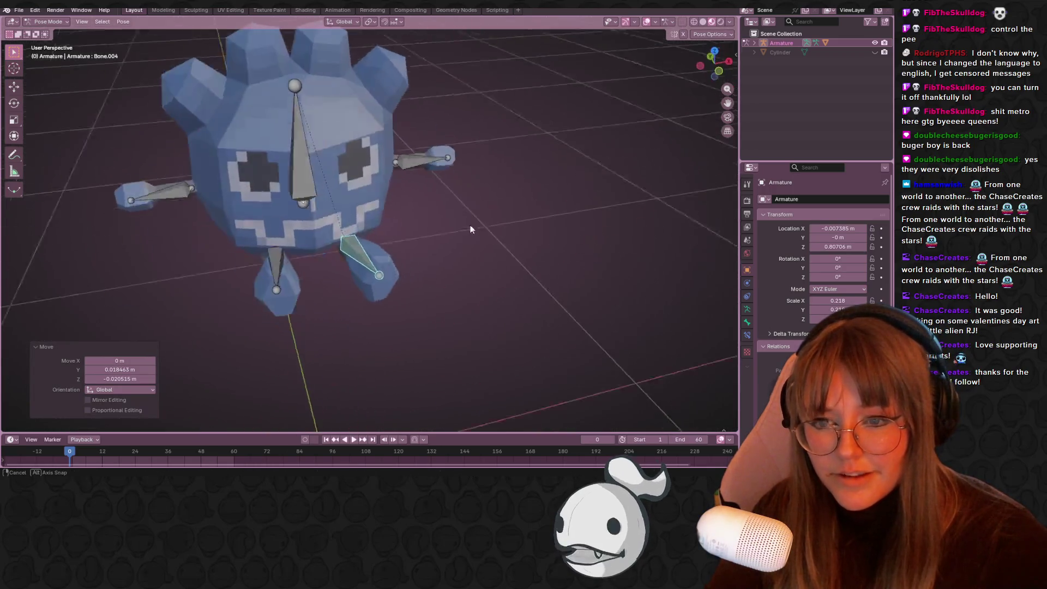
Rotate Bone.003 96.2° to swing the leg and move the foot down-left
{"action": "left_click_drag", "start_coordinate": [261, 297], "coordinate": [591, 171]}
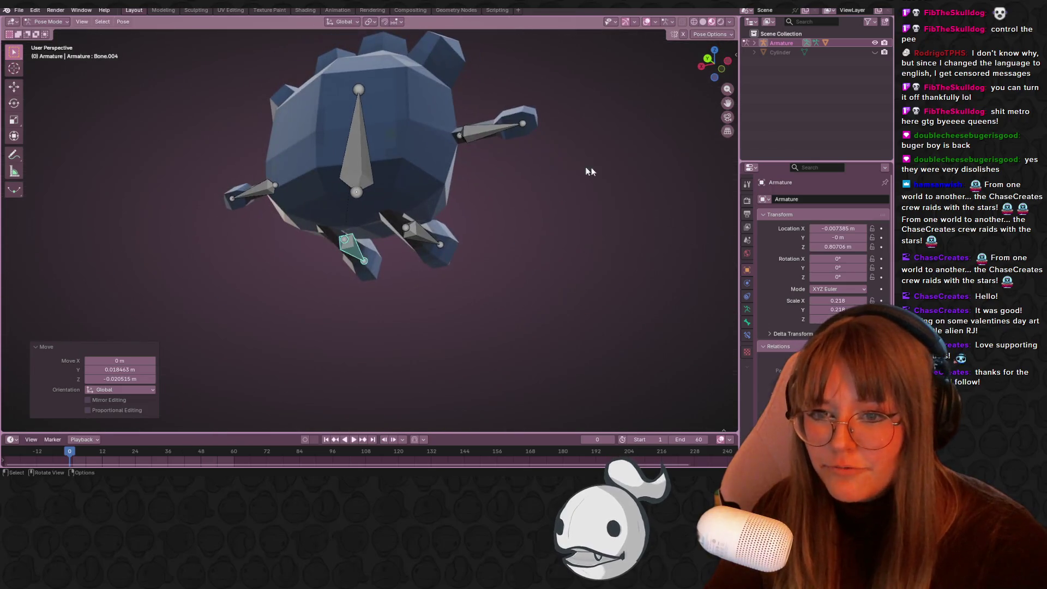
{"action": "left_click", "coordinate": [421, 235]}
{"action": "left_click", "coordinate": [727, 61]}
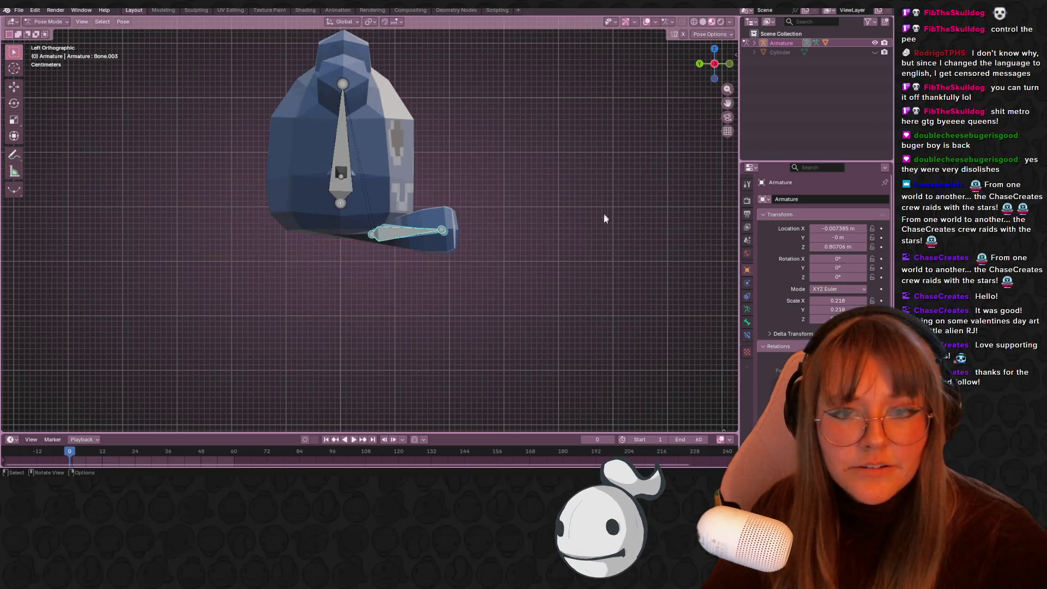
{"action": "key", "text": "r"}
{"action": "left_click", "coordinate": [327, 336]}
{"action": "key", "text": "g"}
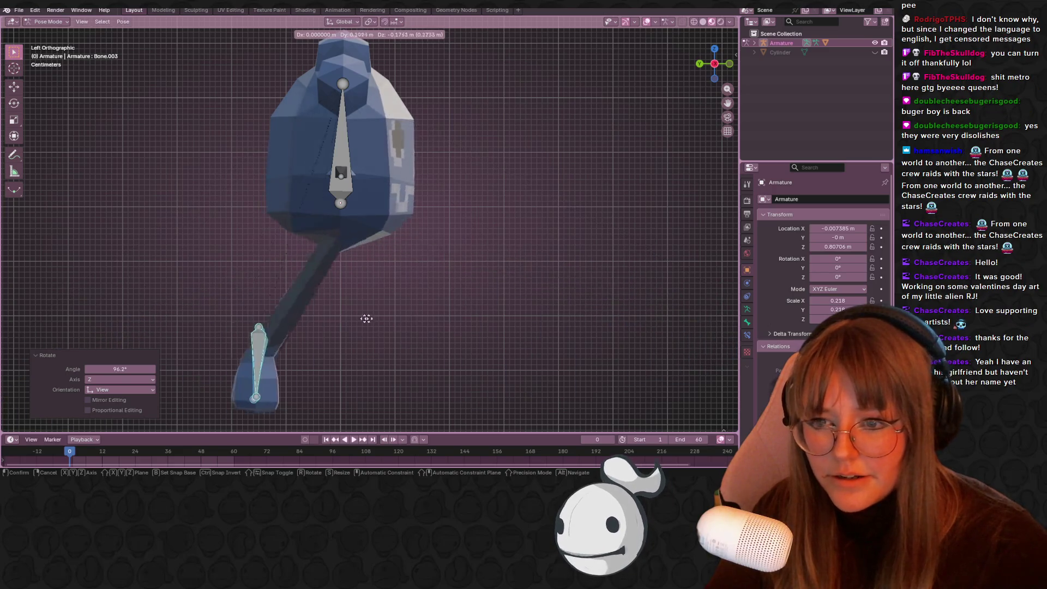
{"action": "left_click", "coordinate": [393, 377]}
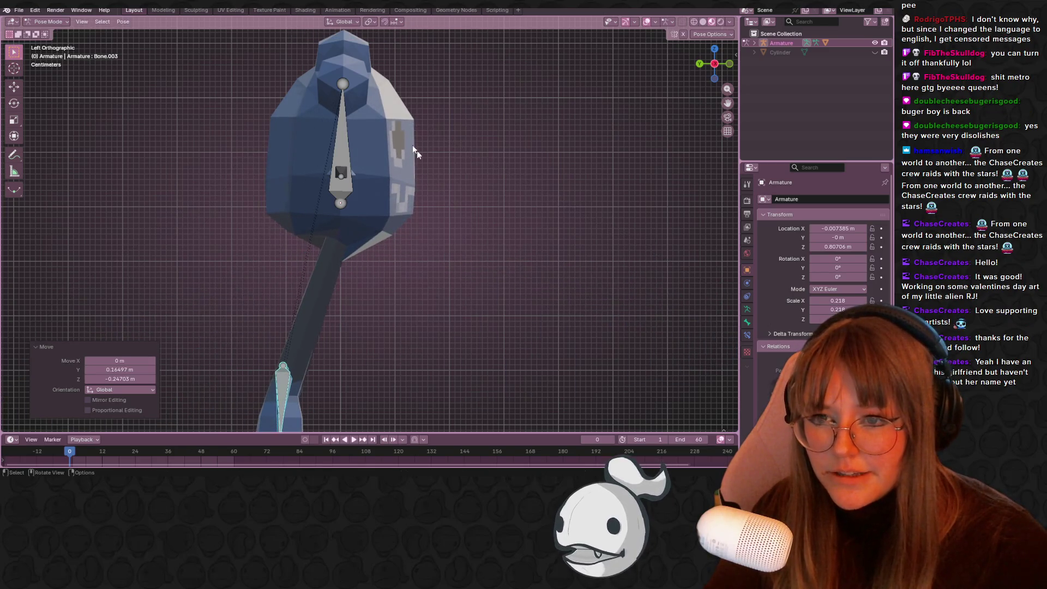
Return to Object Mode, view from the left side, and select the character mesh
{"action": "left_click", "coordinate": [56, 11]}
{"action": "left_click", "coordinate": [40, 22]}
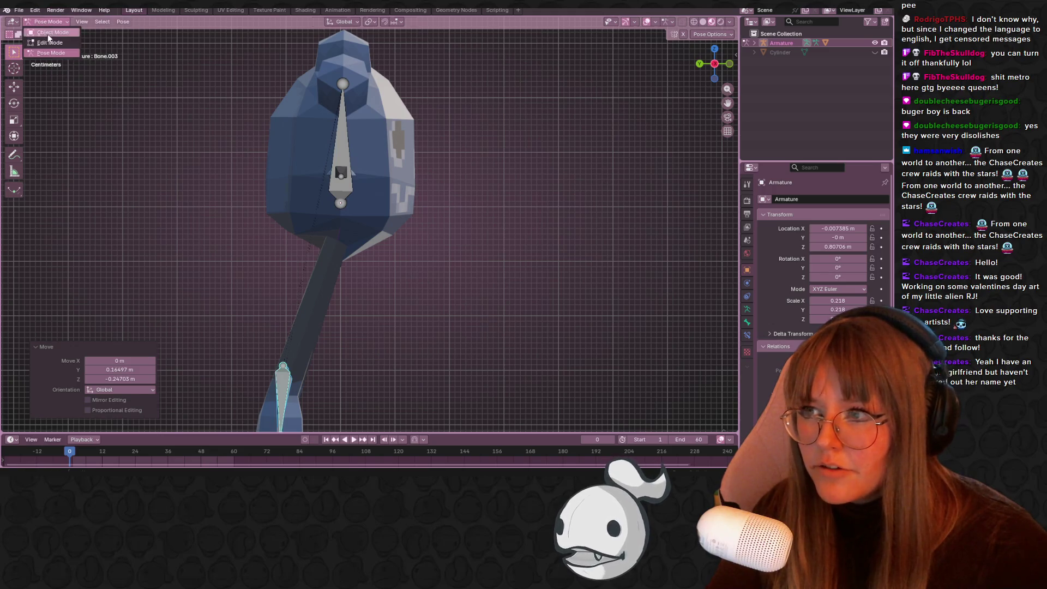
{"action": "left_click", "coordinate": [47, 34]}
{"action": "key", "text": "ctrl+KP_3"}
{"action": "left_click", "coordinate": [368, 216]}
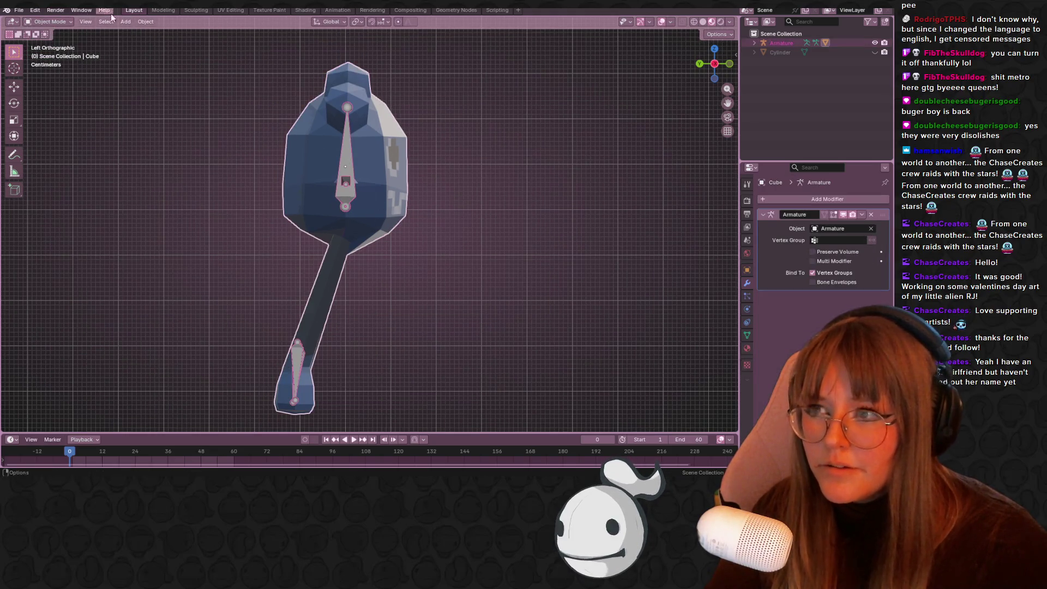
In Weight Paint mode, inspect Bone.004's and Bone.003's weights from several angles
{"action": "left_click", "coordinate": [49, 21]}
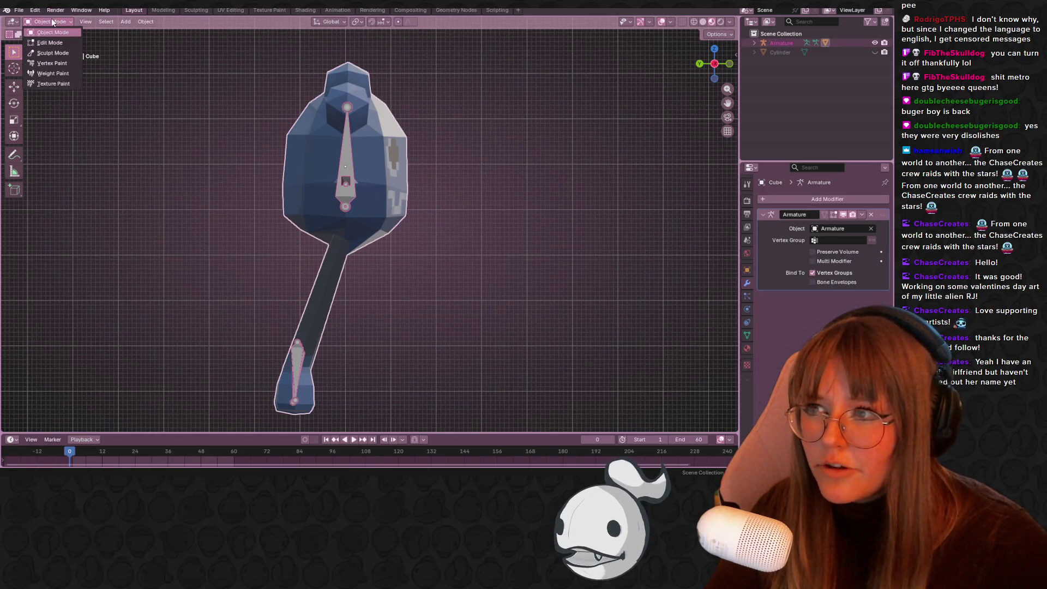
{"action": "left_click", "coordinate": [66, 73]}
{"action": "mouse_move", "coordinate": [328, 164]}
{"action": "left_mouse_down"}
{"action": "mouse_move", "coordinate": [397, 117]}
{"action": "mouse_move", "coordinate": [314, 191]}
{"action": "mouse_move", "coordinate": [397, 140]}
{"action": "left_mouse_up"}
{"action": "left_click", "coordinate": [411, 255], "text": "ctrl"}
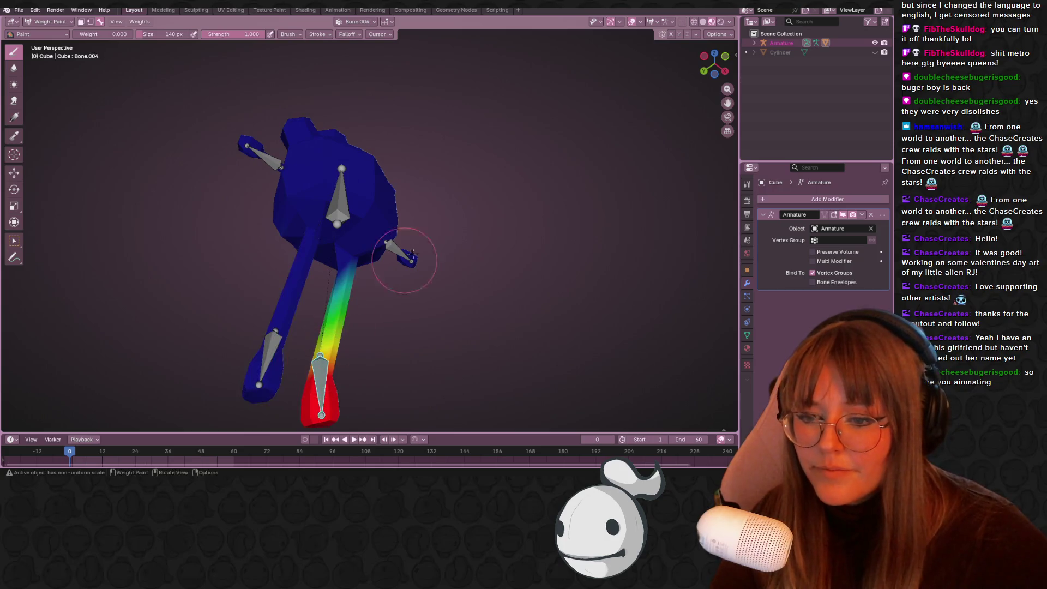
{"action": "left_click_drag", "start_coordinate": [412, 254], "coordinate": [421, 202]}
{"action": "left_click_drag", "start_coordinate": [291, 219], "coordinate": [327, 220]}
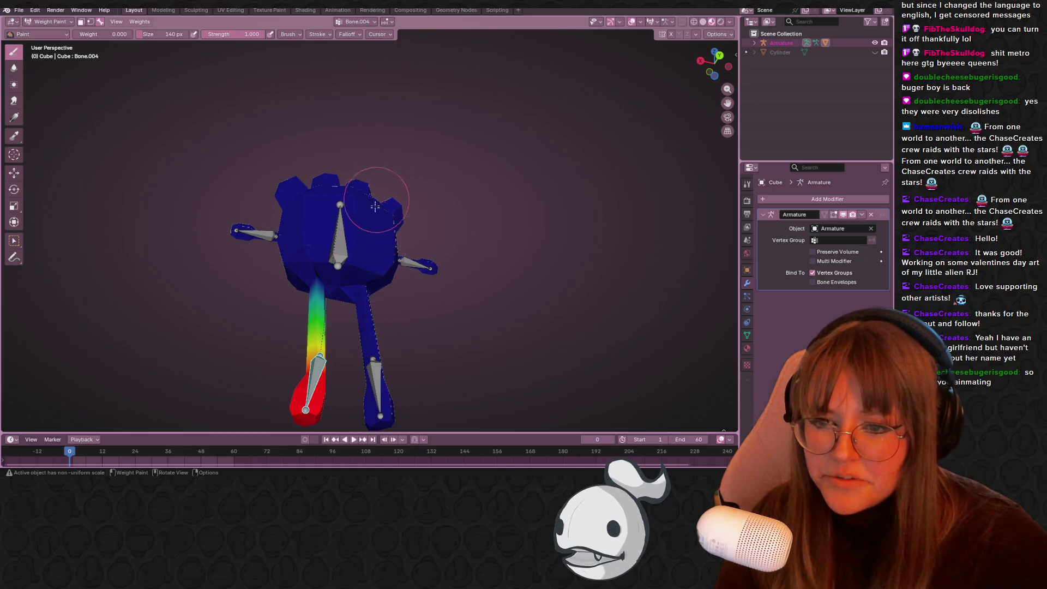
{"action": "mouse_move", "coordinate": [335, 158]}
{"action": "left_mouse_down"}
{"action": "mouse_move", "coordinate": [357, 118]}
{"action": "mouse_move", "coordinate": [390, 148]}
{"action": "left_mouse_up"}
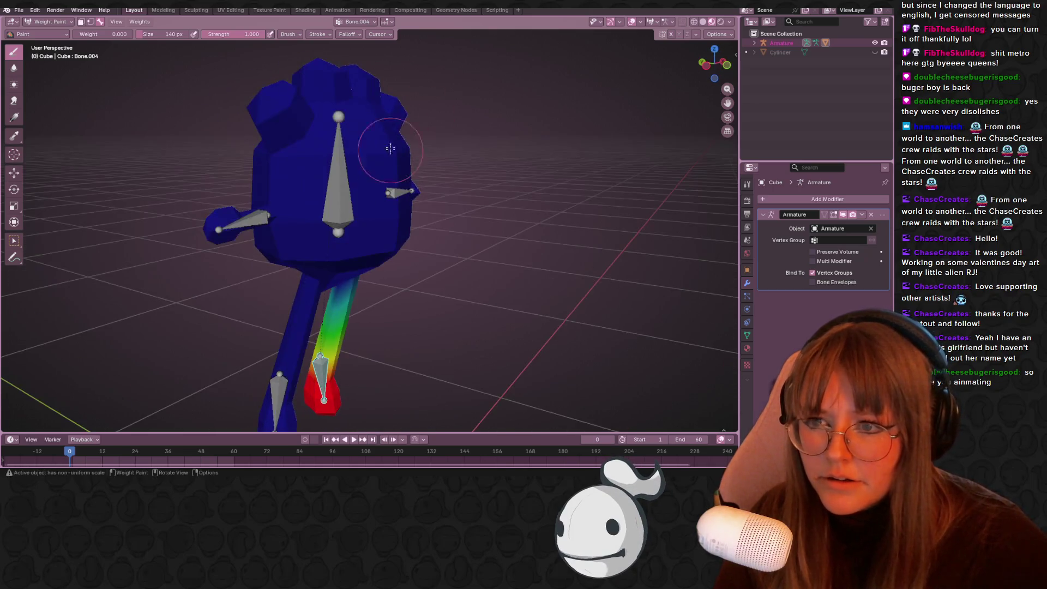
{"action": "left_click", "coordinate": [277, 415], "text": "ctrl"}
{"action": "mouse_move", "coordinate": [277, 414]}
{"action": "left_mouse_down"}
{"action": "mouse_move", "coordinate": [266, 150]}
{"action": "mouse_move", "coordinate": [305, 169]}
{"action": "mouse_move", "coordinate": [365, 173]}
{"action": "left_mouse_up"}
{"action": "left_click_drag", "start_coordinate": [226, 284], "coordinate": [330, 317]}
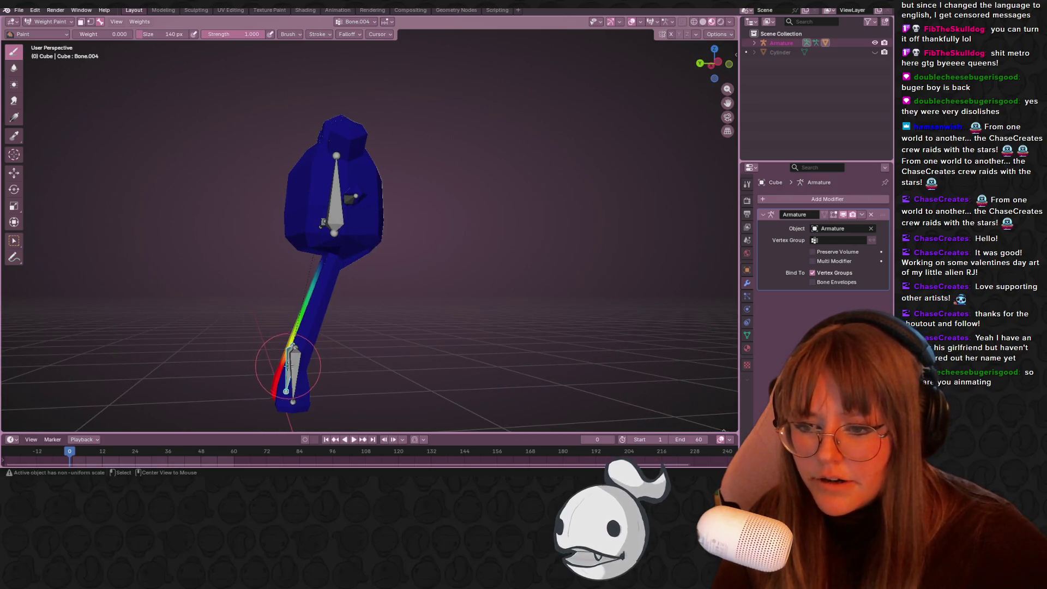
Select Bone.004 and move it back up under the body from the left view
{"action": "left_click", "coordinate": [286, 361], "text": "ctrl"}
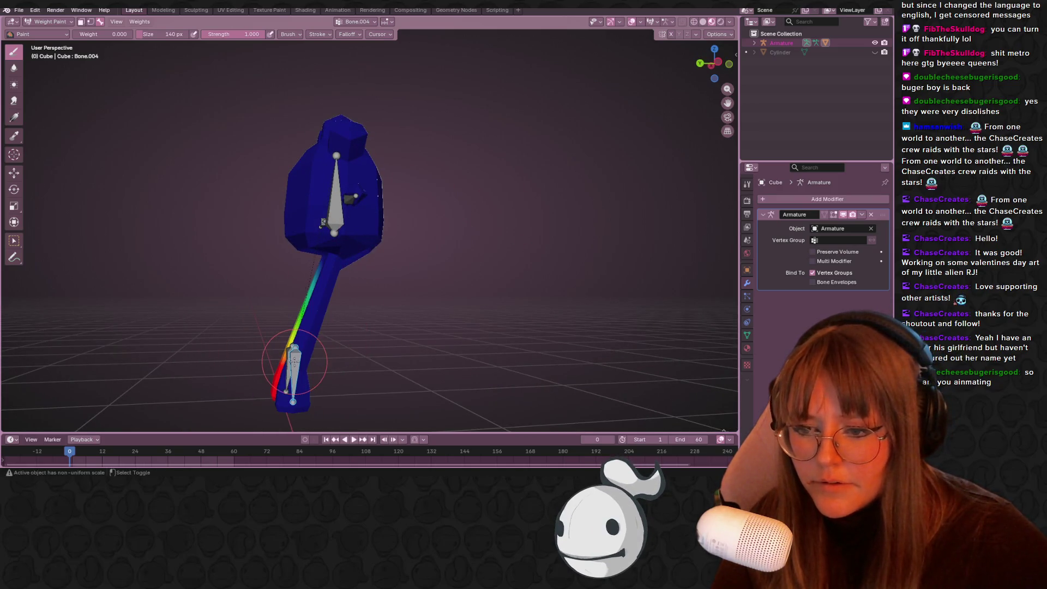
{"action": "left_click", "coordinate": [719, 62]}
{"action": "key", "text": "g"}
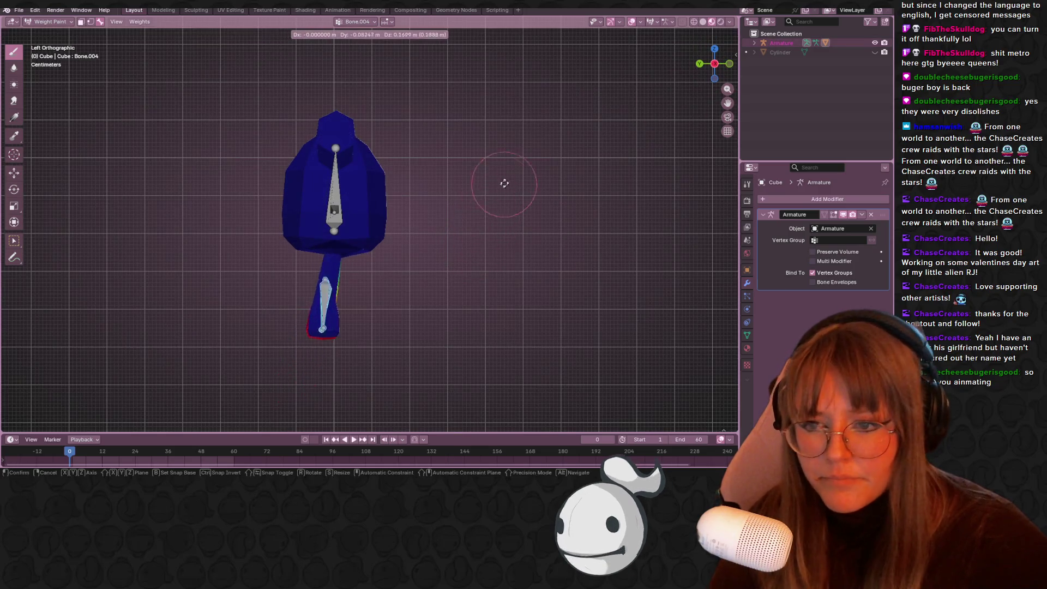
{"action": "left_click", "coordinate": [513, 162]}
{"action": "left_click_drag", "start_coordinate": [513, 162], "coordinate": [534, 259]}
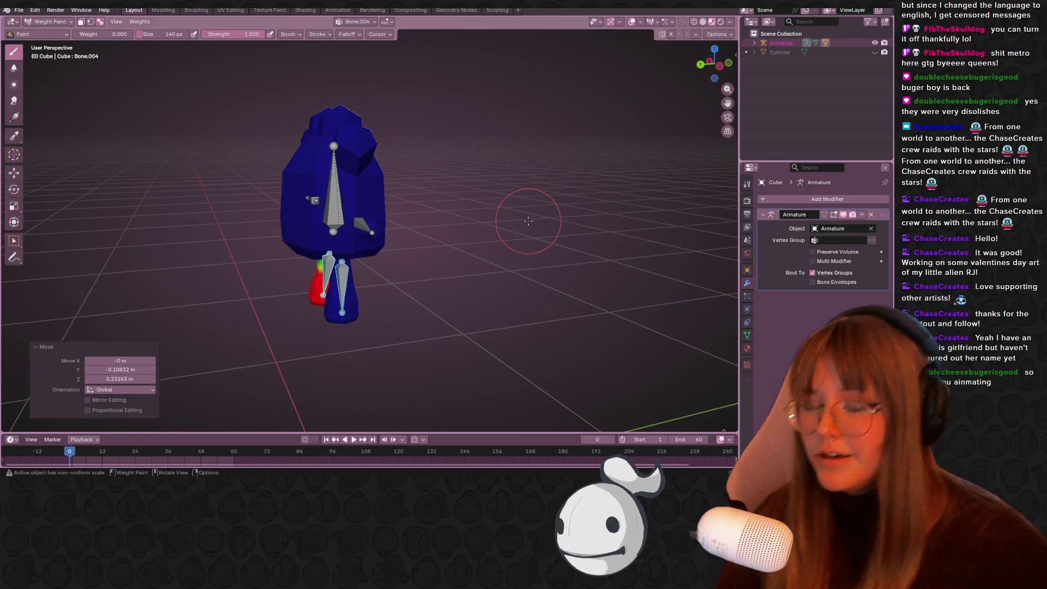
{"action": "mouse_move", "coordinate": [528, 220]}
{"action": "left_mouse_down"}
{"action": "mouse_move", "coordinate": [437, 215]}
{"action": "mouse_move", "coordinate": [418, 95]}
{"action": "left_mouse_up"}
Select arm bone Bone.001 and erase its stray weights from the body's middle and side
{"action": "left_click", "coordinate": [417, 212], "text": "ctrl"}
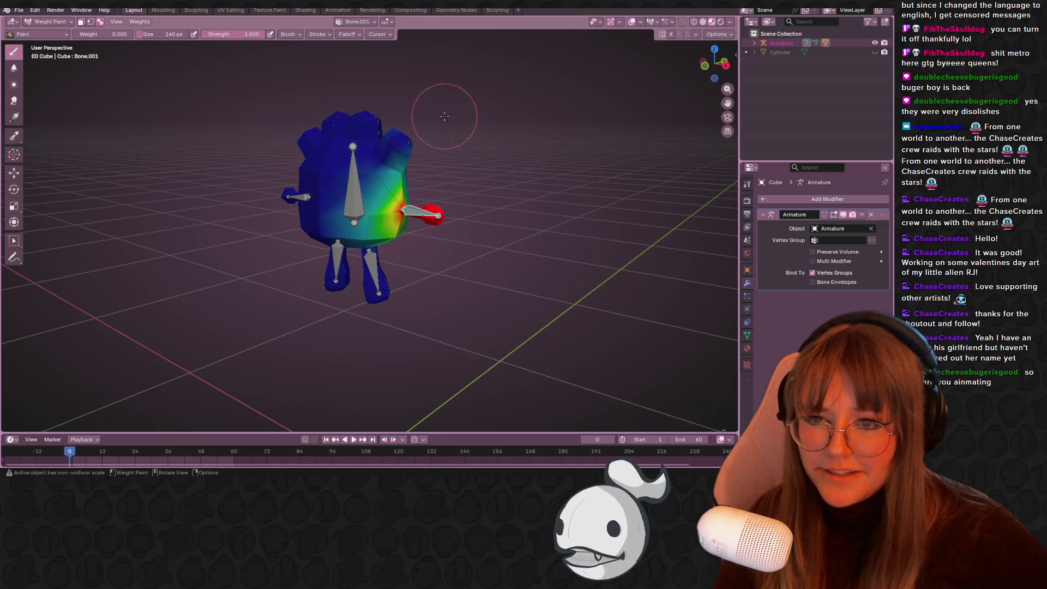
{"action": "mouse_move", "coordinate": [327, 201]}
{"action": "left_mouse_down"}
{"action": "mouse_move", "coordinate": [349, 180]}
{"action": "mouse_move", "coordinate": [360, 228]}
{"action": "left_mouse_up"}
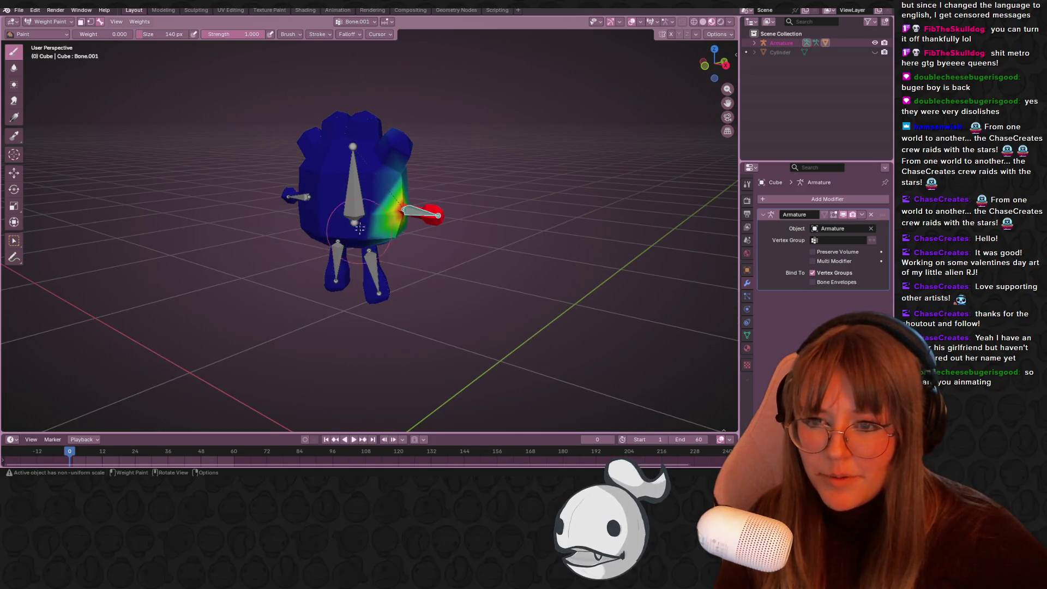
{"action": "scroll", "coordinate": [368, 206], "scroll_direction": "up", "scroll_amount": 3}
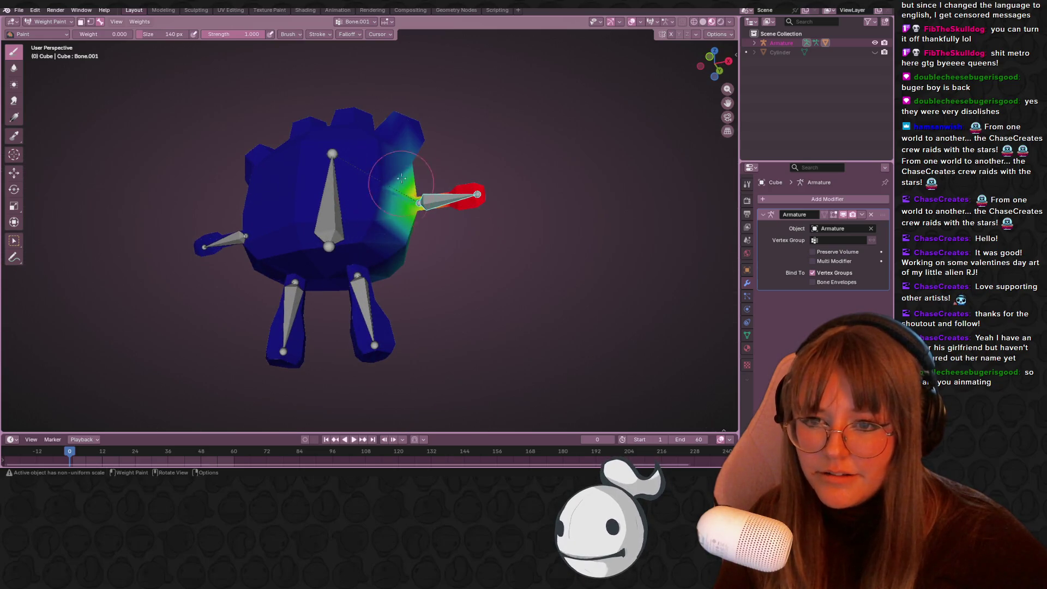
{"action": "mouse_move", "coordinate": [385, 221]}
{"action": "left_mouse_down"}
{"action": "mouse_move", "coordinate": [355, 266]}
{"action": "mouse_move", "coordinate": [466, 240]}
{"action": "left_mouse_up"}
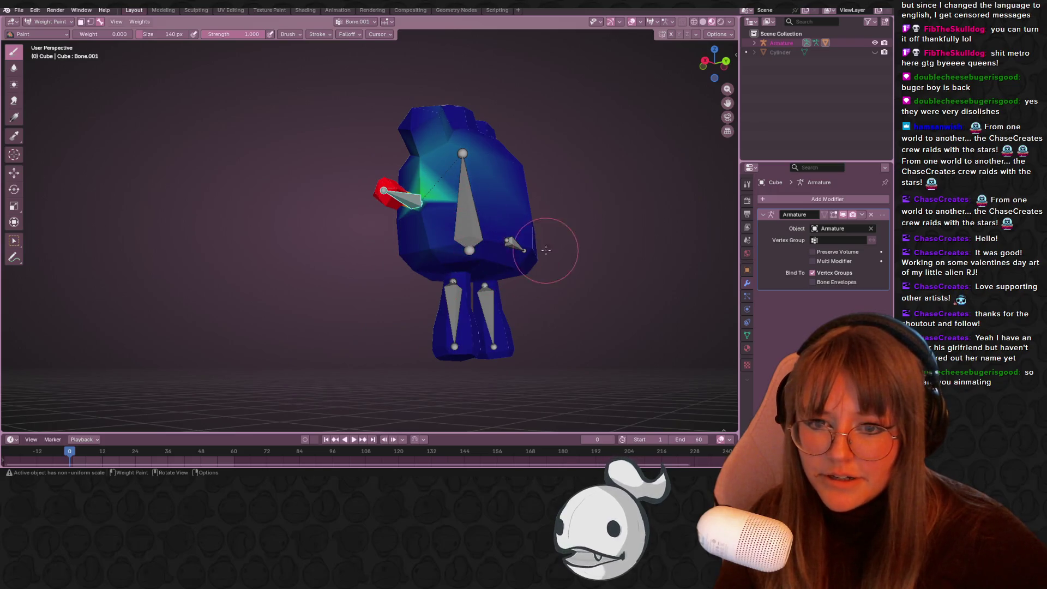
{"action": "left_click_drag", "start_coordinate": [518, 218], "coordinate": [517, 181]}
{"action": "left_click_drag", "start_coordinate": [407, 163], "coordinate": [461, 145]}
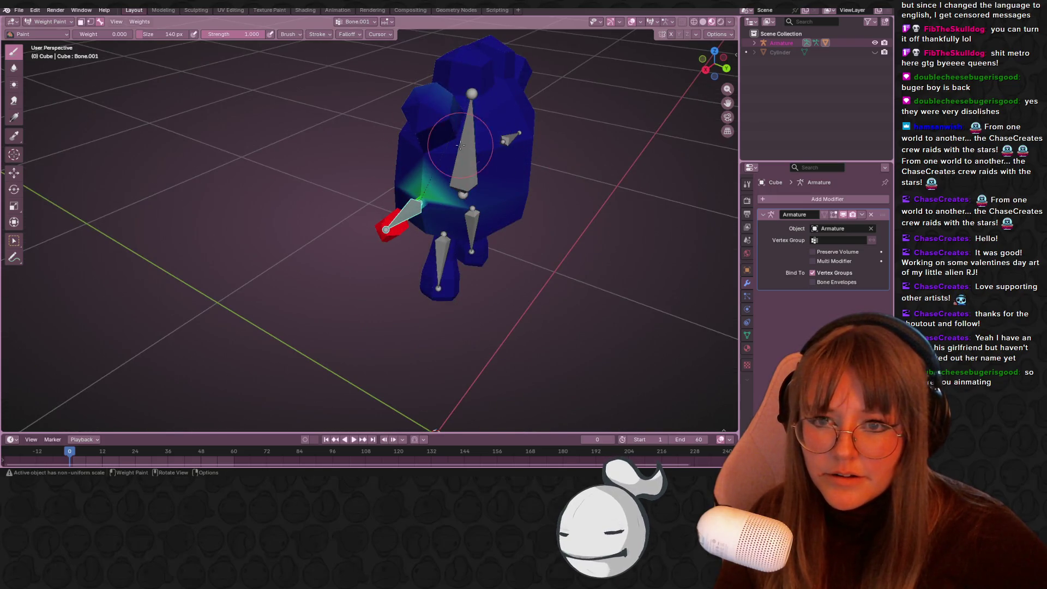
{"action": "mouse_move", "coordinate": [407, 70]}
{"action": "left_mouse_down"}
{"action": "mouse_move", "coordinate": [479, 116]}
{"action": "mouse_move", "coordinate": [415, 229]}
{"action": "left_mouse_up"}
{"action": "mouse_move", "coordinate": [515, 175]}
{"action": "left_mouse_down"}
{"action": "mouse_move", "coordinate": [546, 136]}
{"action": "mouse_move", "coordinate": [502, 154]}
{"action": "left_mouse_up"}
{"action": "left_click_drag", "start_coordinate": [475, 258], "coordinate": [570, 293]}
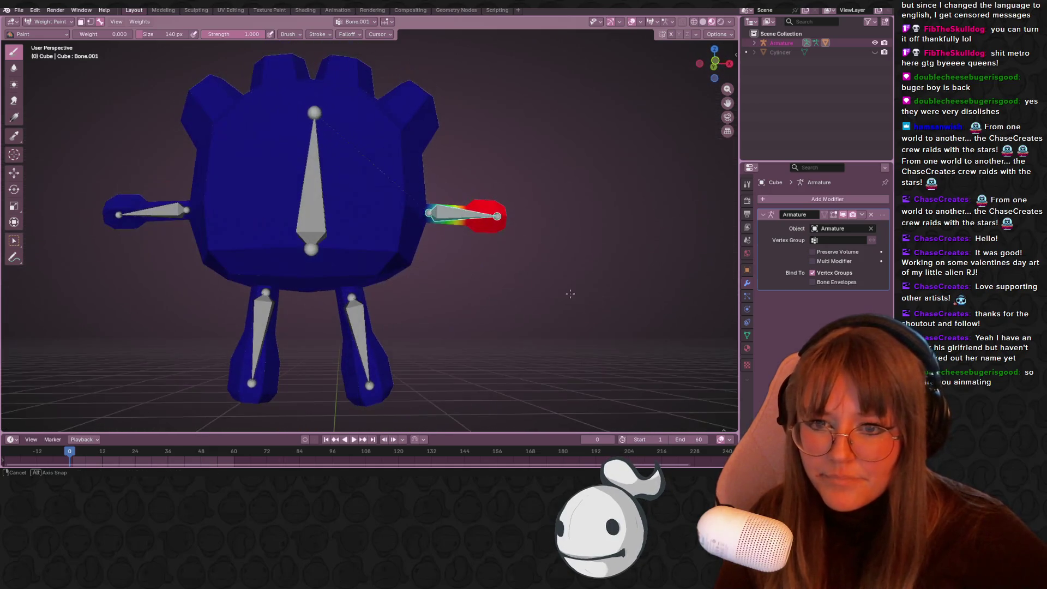
{"action": "left_click_drag", "start_coordinate": [537, 226], "coordinate": [502, 276]}
Rotate and move Bone.001 to test the arm's deformation, checking from the front
{"action": "key", "text": "r"}
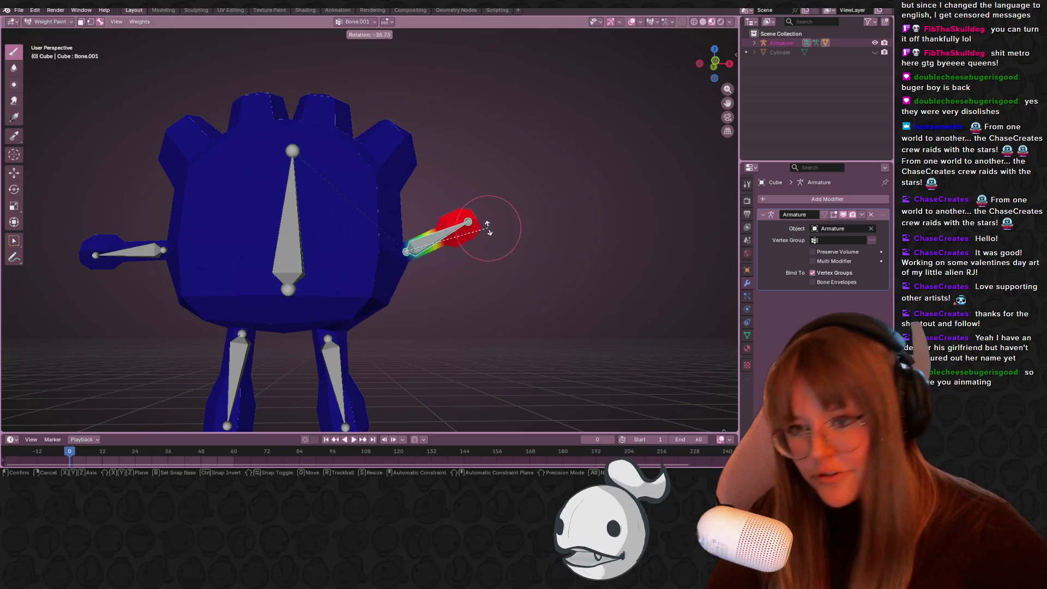
{"action": "left_click", "coordinate": [428, 188]}
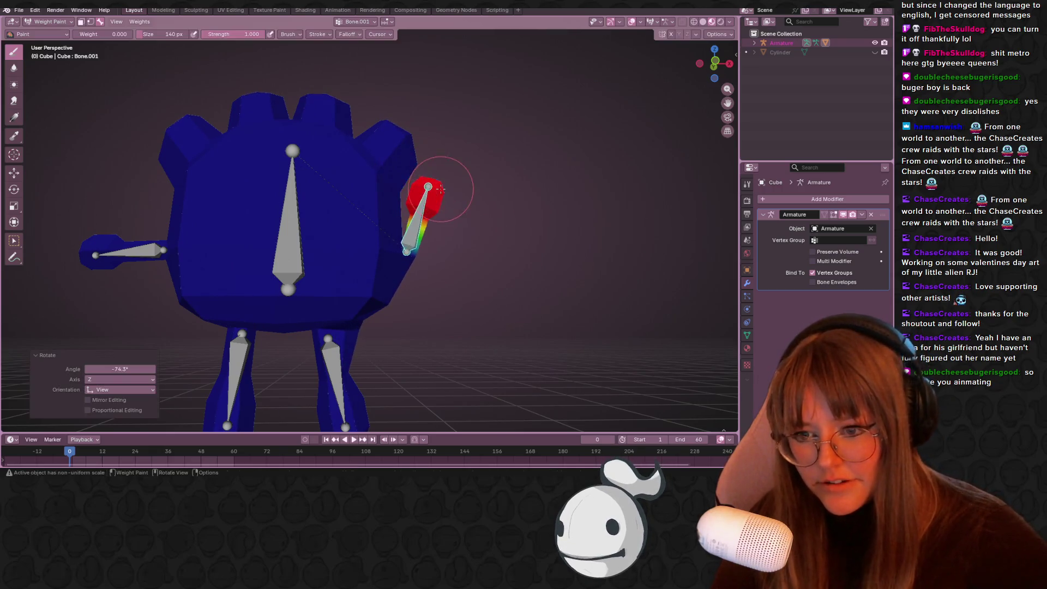
{"action": "key", "text": "g"}
{"action": "left_click", "coordinate": [583, 231]}
{"action": "mouse_move", "coordinate": [533, 382]}
{"action": "left_mouse_down"}
{"action": "mouse_move", "coordinate": [518, 414]}
{"action": "mouse_move", "coordinate": [491, 327]}
{"action": "mouse_move", "coordinate": [410, 189]}
{"action": "mouse_move", "coordinate": [501, 192]}
{"action": "left_mouse_up"}
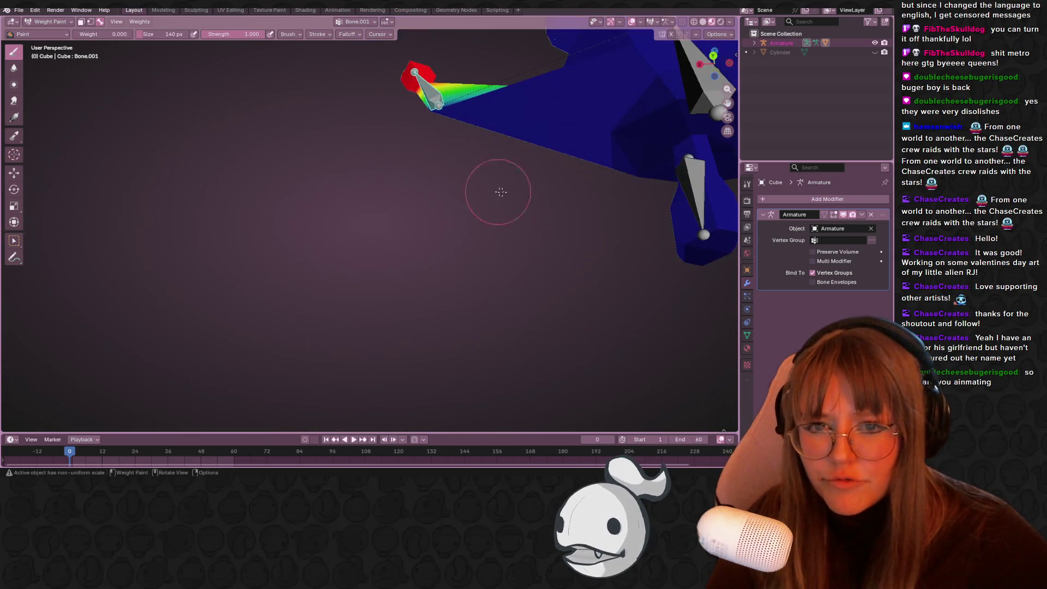
{"action": "left_click_drag", "start_coordinate": [608, 165], "coordinate": [235, 245]}
{"action": "left_click", "coordinate": [713, 69]}
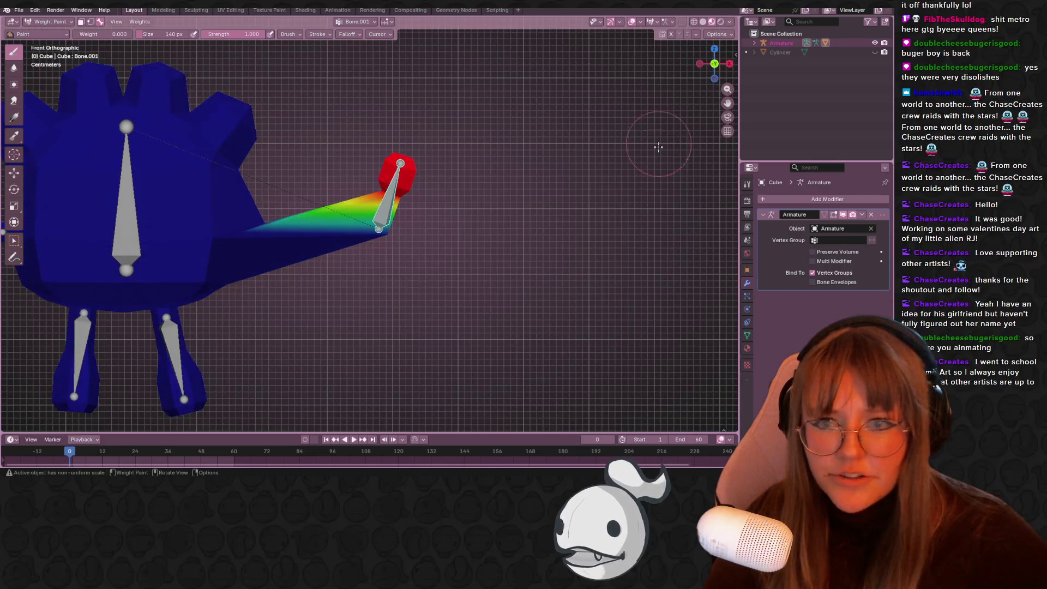
{"action": "key", "text": "r"}
{"action": "left_click", "coordinate": [445, 341]}
{"action": "key", "text": "g"}
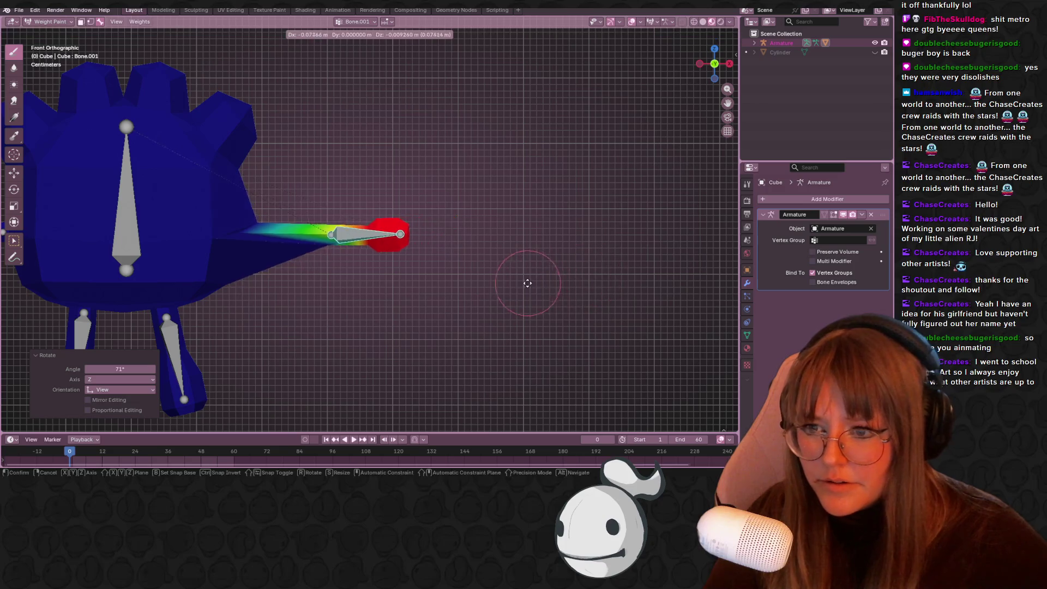
{"action": "left_click", "coordinate": [533, 278]}
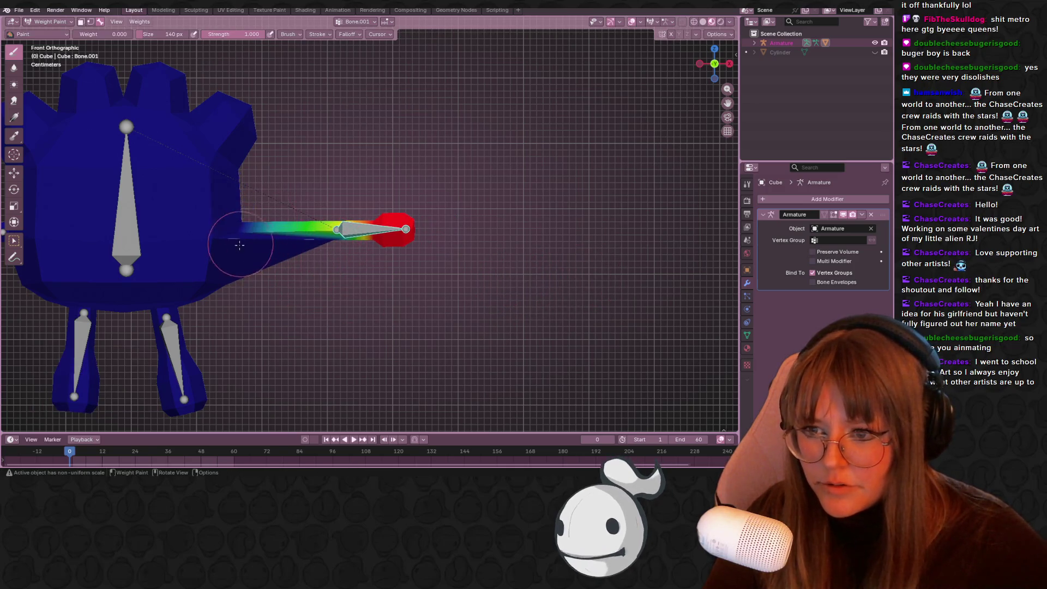
Further adjust Bone.001 with small moves and rotations, shifting it right
{"action": "left_click_drag", "start_coordinate": [241, 220], "coordinate": [308, 239]}
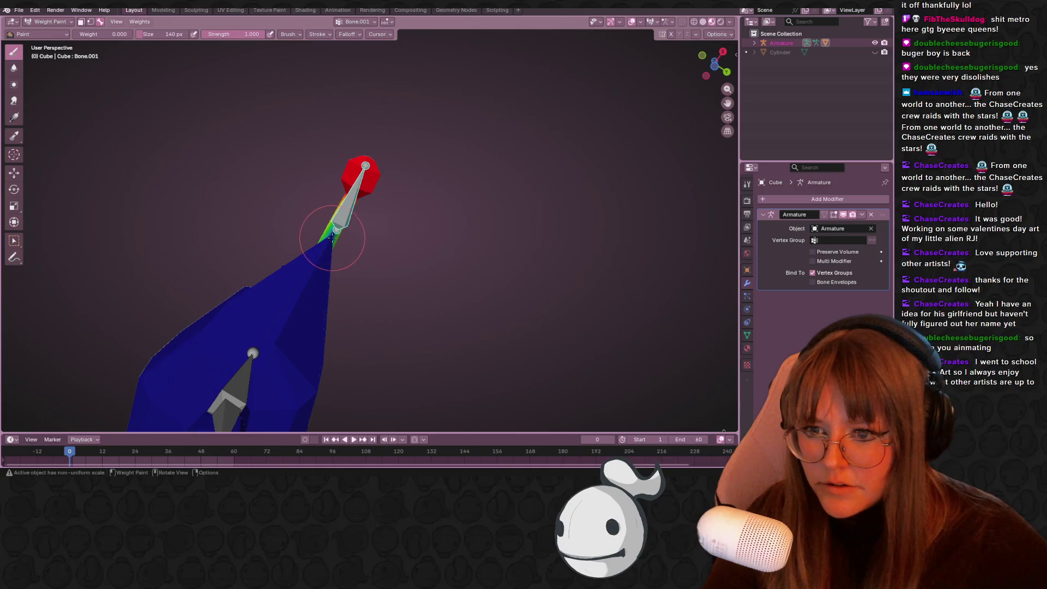
{"action": "left_click", "coordinate": [702, 55]}
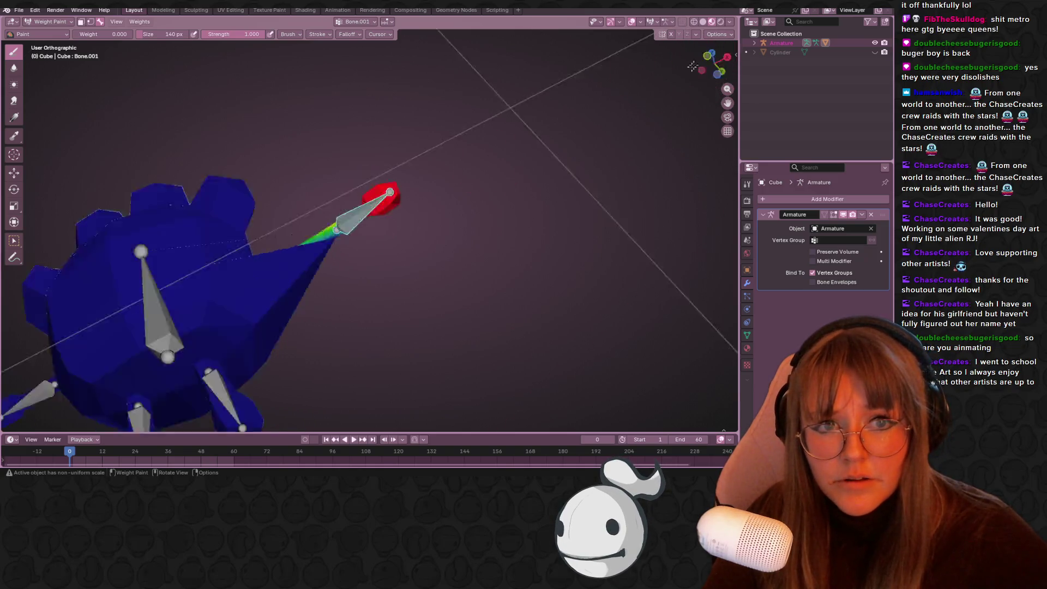
{"action": "key", "text": "g"}
{"action": "left_click", "coordinate": [421, 227]}
{"action": "key", "text": "r"}
{"action": "left_click", "coordinate": [404, 235]}
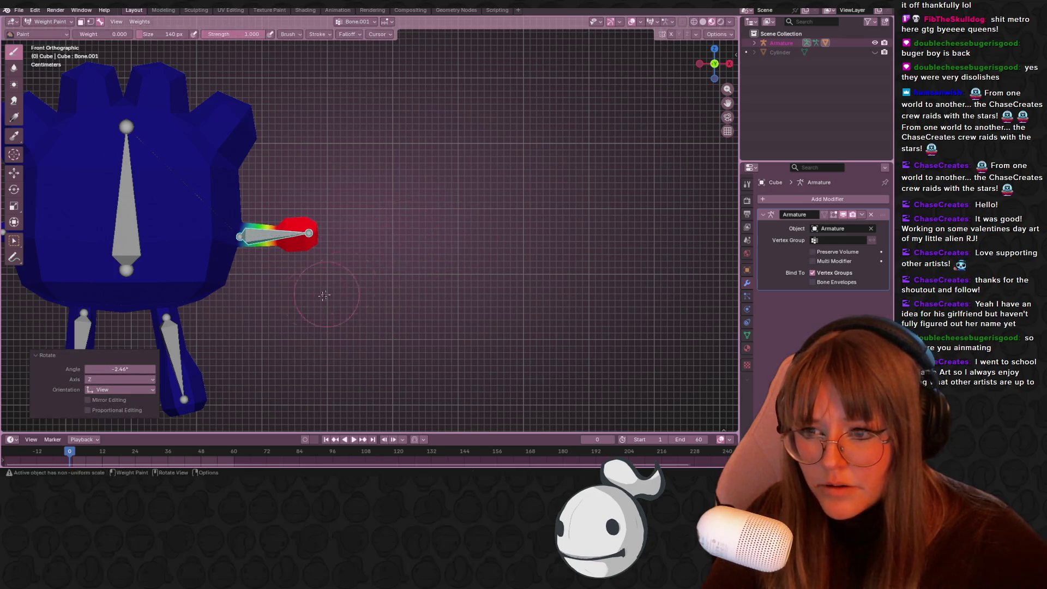
{"action": "left_click_drag", "start_coordinate": [328, 297], "coordinate": [240, 233]}
{"action": "mouse_move", "coordinate": [283, 263]}
{"action": "left_mouse_down"}
{"action": "mouse_move", "coordinate": [267, 260]}
{"action": "mouse_move", "coordinate": [415, 208]}
{"action": "left_mouse_up"}
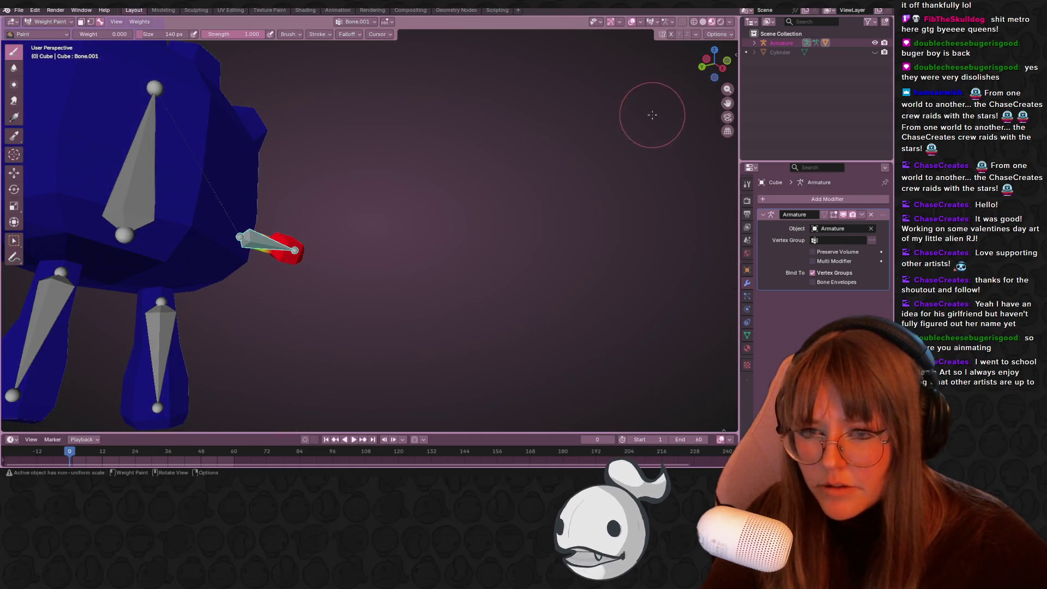
{"action": "left_click", "coordinate": [704, 67]}
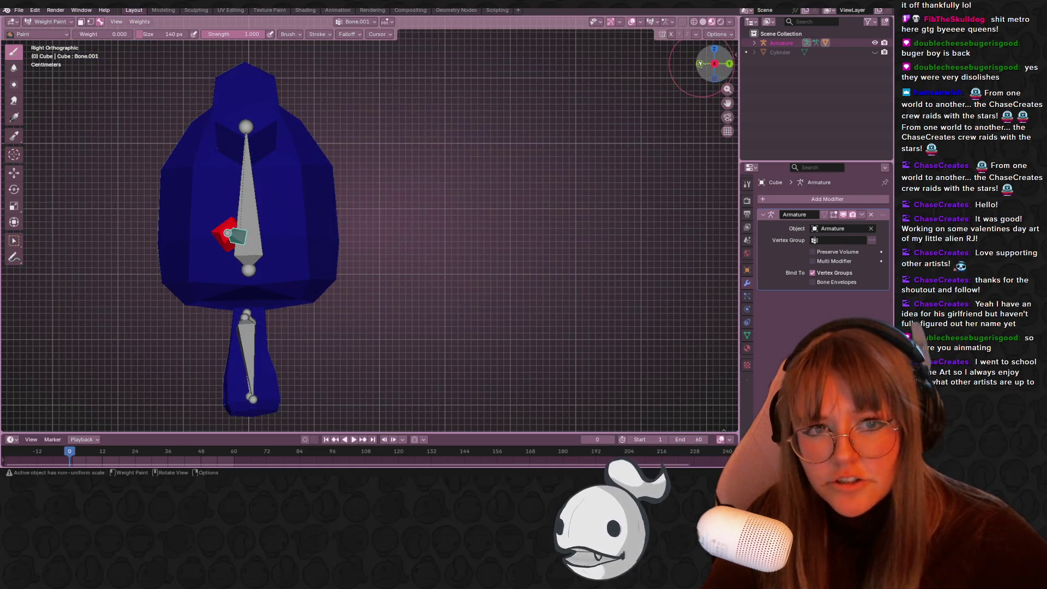
{"action": "key", "text": "g"}
{"action": "left_click", "coordinate": [479, 185]}
Return Bone.001 to the shoulder lying horizontal, then show the central body bone's weights
{"action": "key", "text": "r"}
{"action": "key", "text": "Escape"}
{"action": "key", "text": "g"}
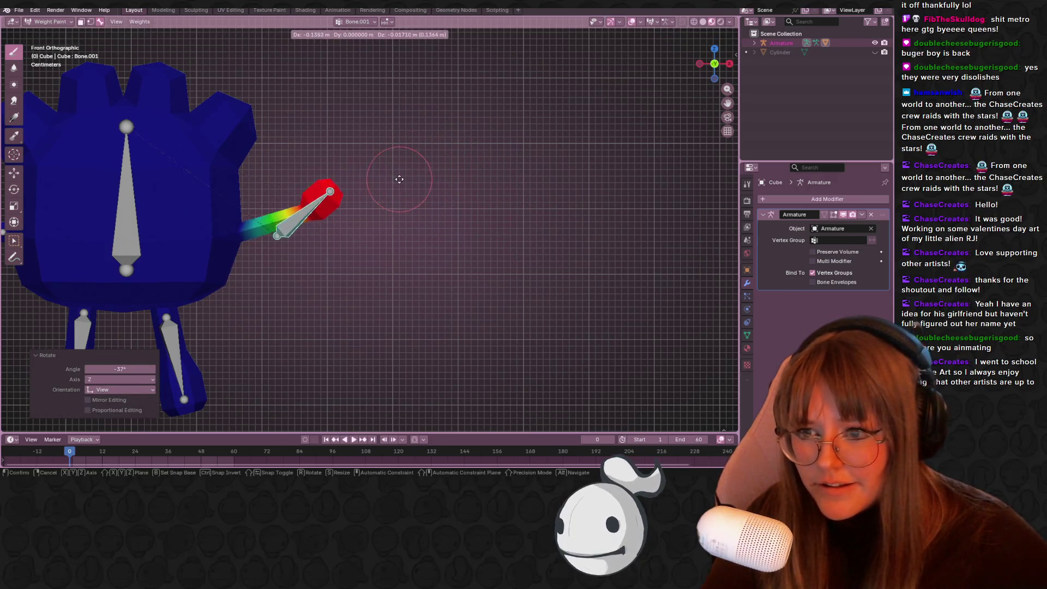
{"action": "left_click", "coordinate": [398, 178]}
{"action": "key", "text": "r"}
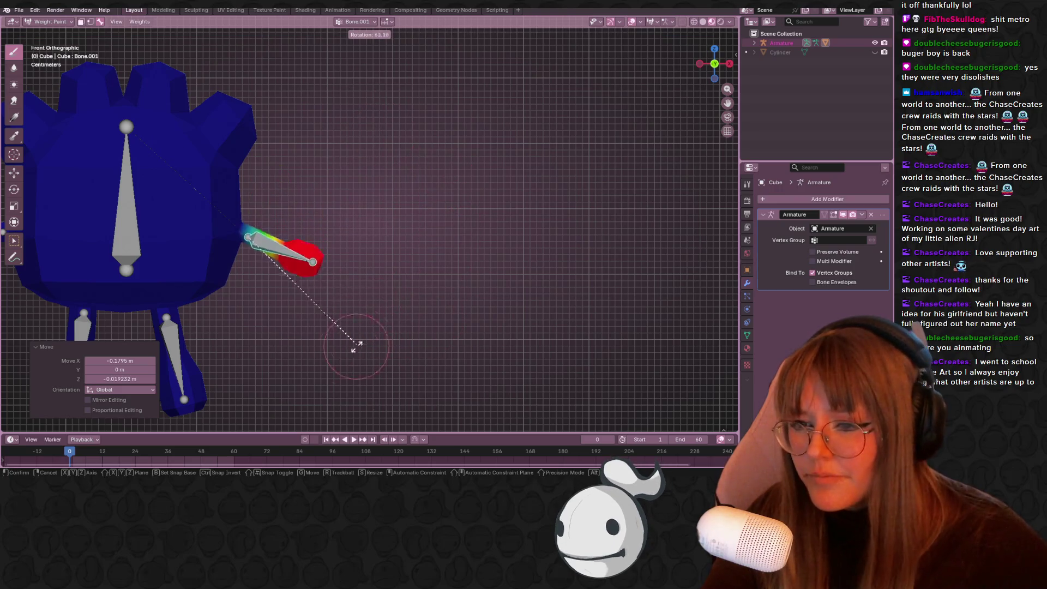
{"action": "left_click", "coordinate": [388, 306]}
{"action": "key", "text": "g"}
{"action": "left_click", "coordinate": [398, 291]}
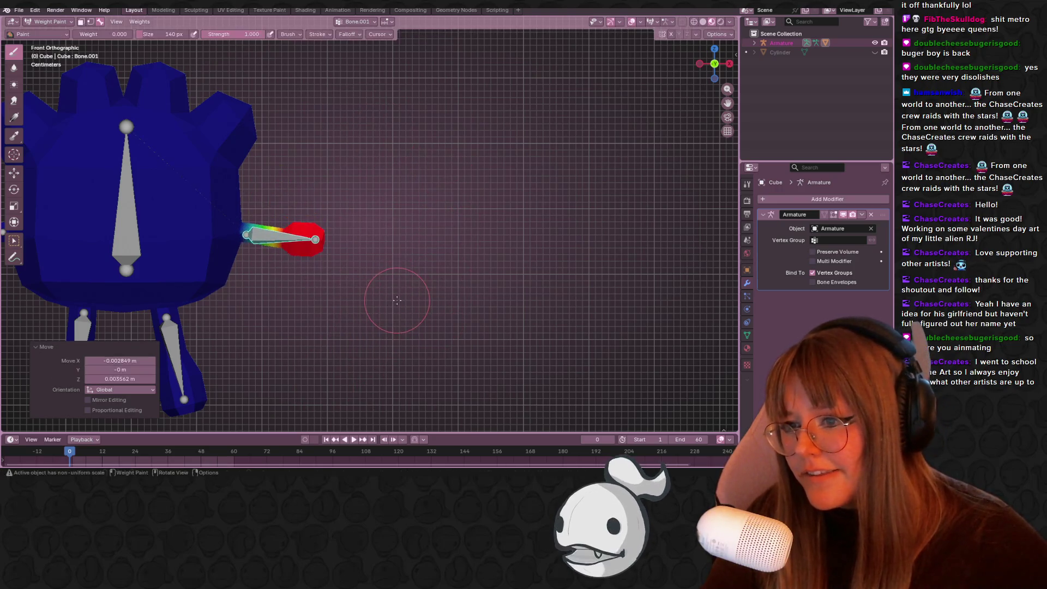
{"action": "scroll", "coordinate": [218, 229], "scroll_direction": "up", "scroll_amount": 1}
{"action": "left_click", "coordinate": [203, 230], "text": "ctrl"}
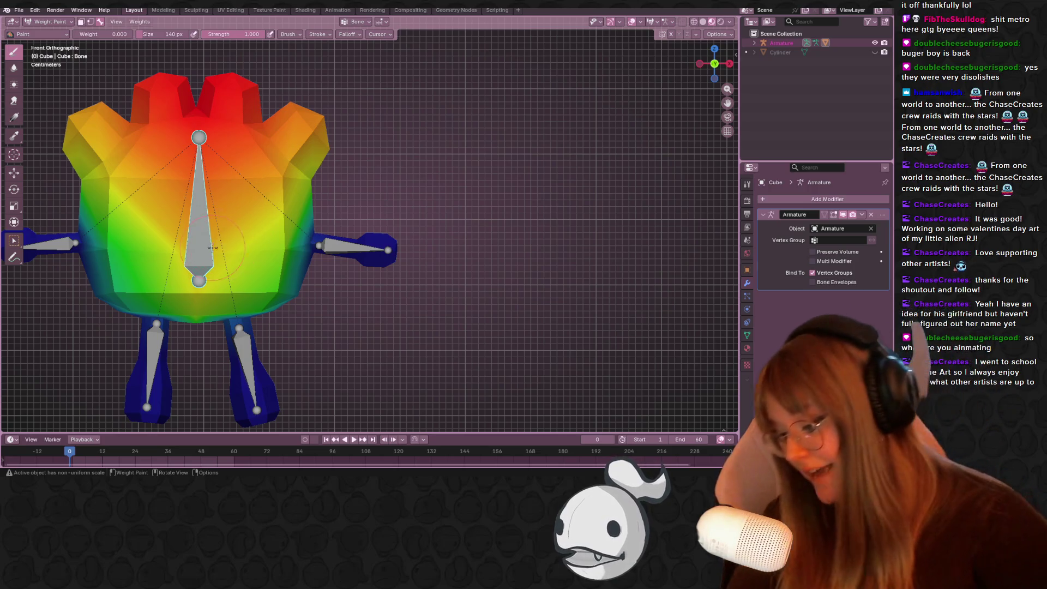
Undo a large up-left move of the central bone, then nudge it slightly from front view
{"action": "left_click_drag", "start_coordinate": [225, 244], "coordinate": [284, 249]}
{"action": "key", "text": "g"}
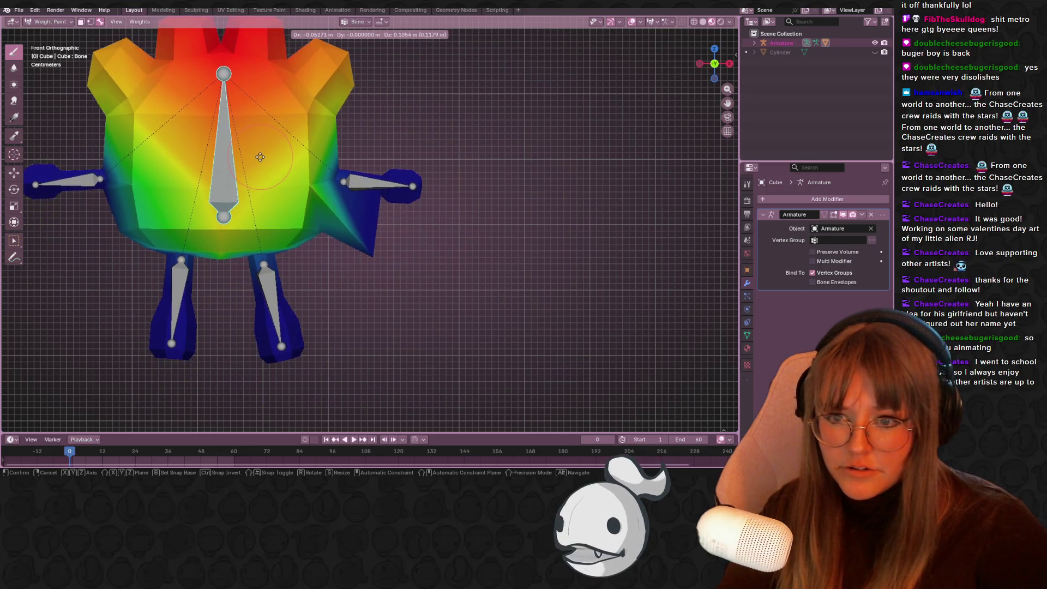
{"action": "left_click", "coordinate": [219, 134]}
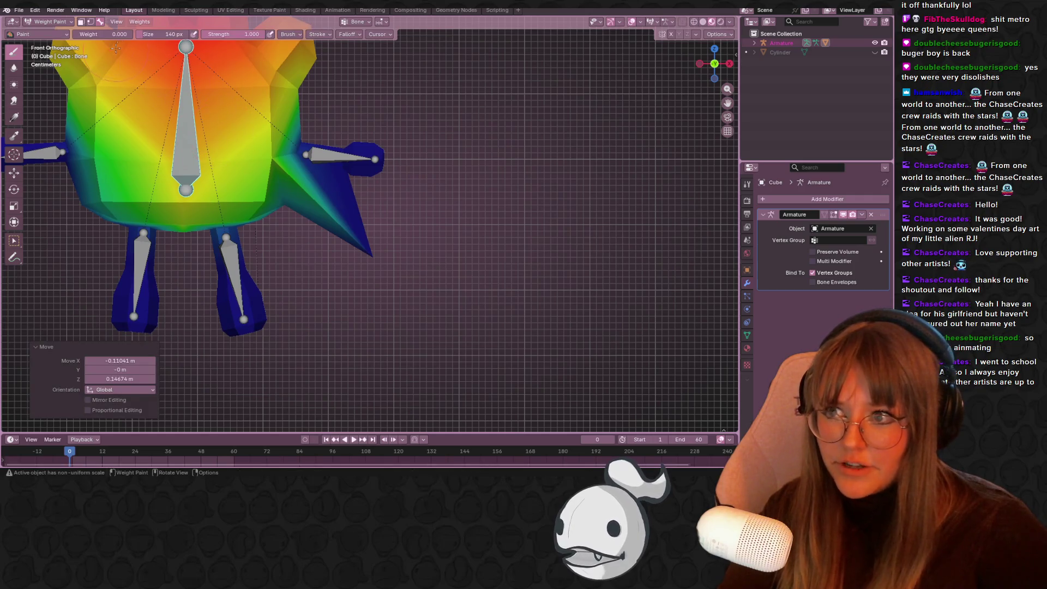
{"action": "key", "text": "ctrl+z"}
{"action": "mouse_move", "coordinate": [386, 240]}
{"action": "left_mouse_down"}
{"action": "mouse_move", "coordinate": [409, 183]}
{"action": "mouse_move", "coordinate": [729, 69]}
{"action": "left_mouse_up"}
{"action": "left_click", "coordinate": [724, 65]}
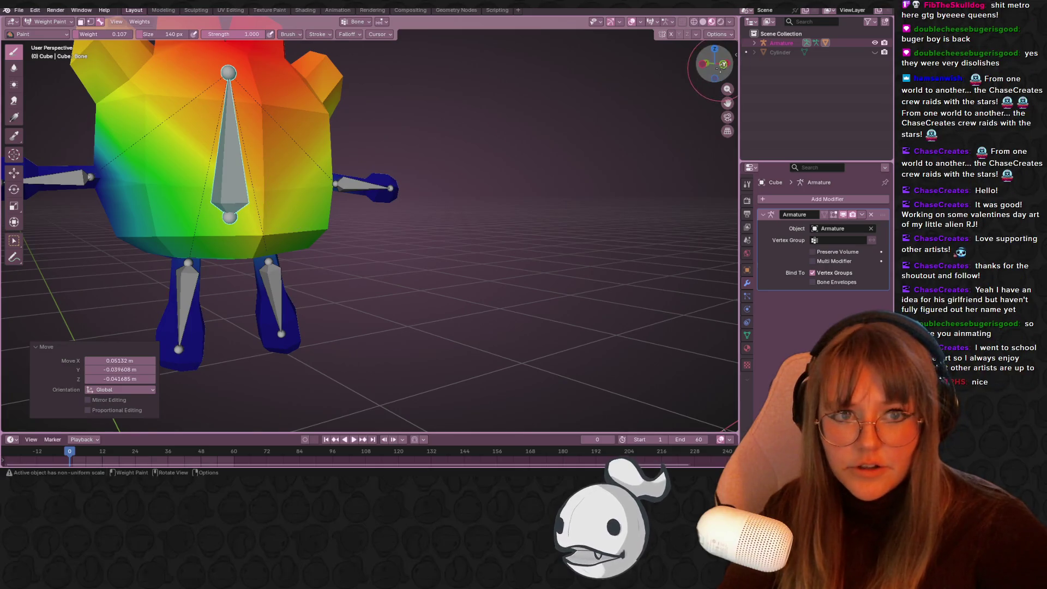
{"action": "key", "text": "g"}
{"action": "left_click", "coordinate": [416, 163]}
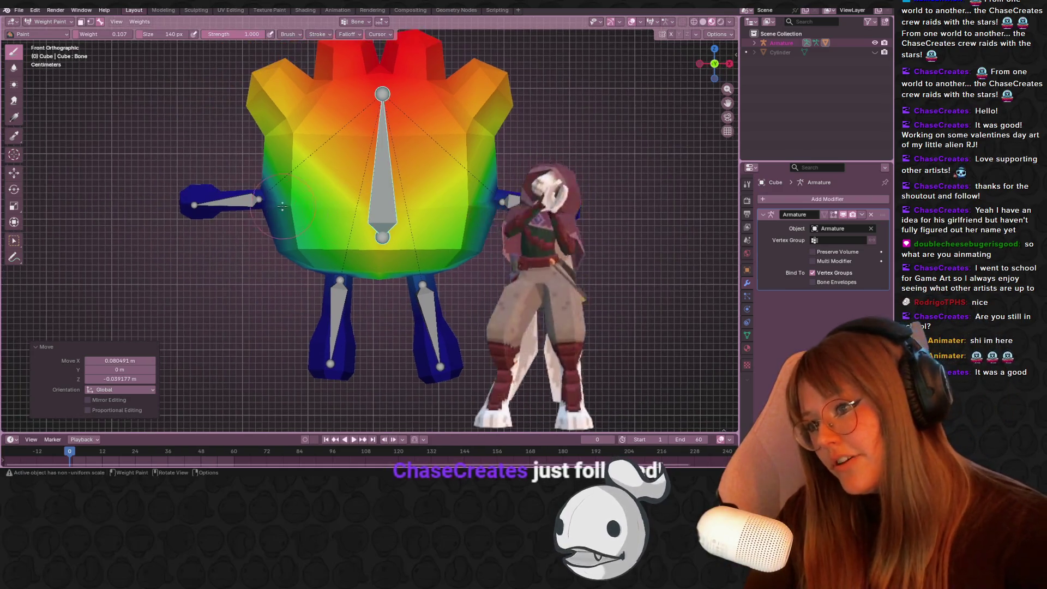
{"action": "left_click", "coordinate": [258, 198], "text": "ctrl"}
With paint weight 0, erase stray arm weights down the body's sides and centre
{"action": "left_click_drag", "start_coordinate": [259, 197], "coordinate": [218, 109]}
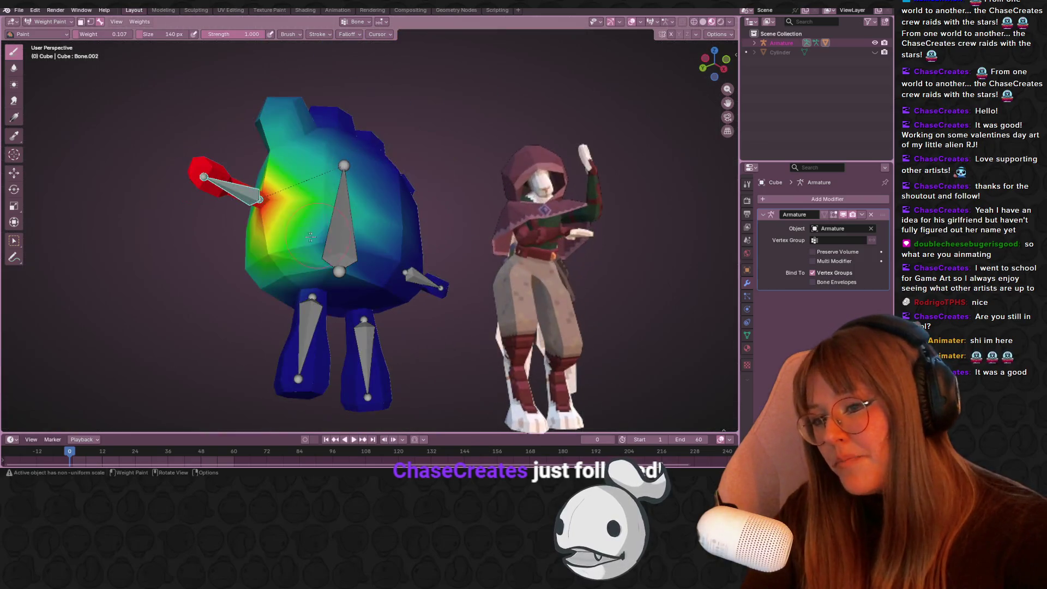
{"action": "left_click_drag", "start_coordinate": [117, 36], "coordinate": [82, 36]}
{"action": "left_click_drag", "start_coordinate": [327, 246], "coordinate": [390, 292]}
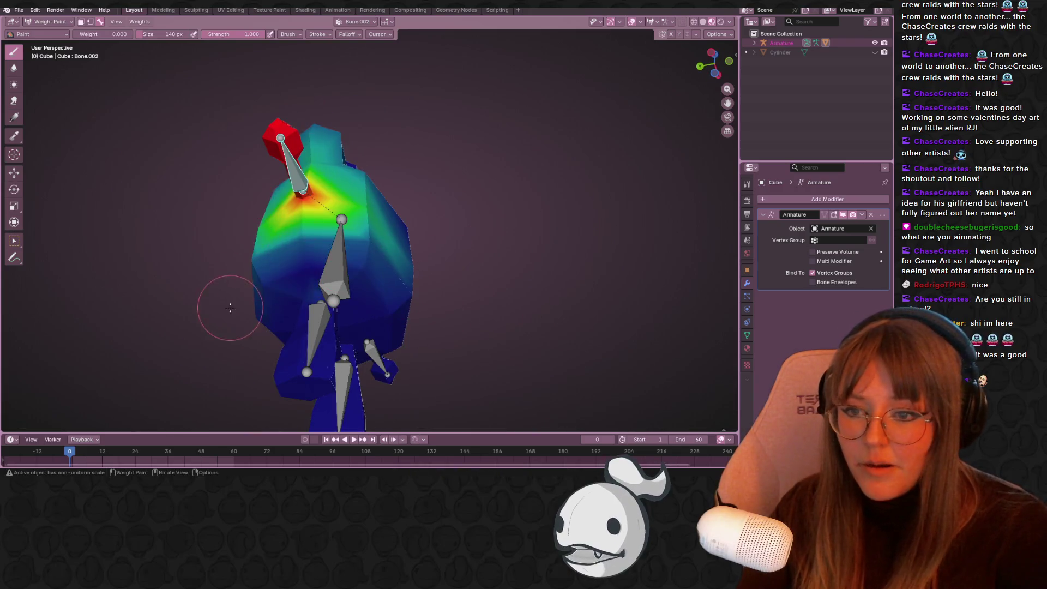
{"action": "left_click_drag", "start_coordinate": [241, 306], "coordinate": [295, 285]}
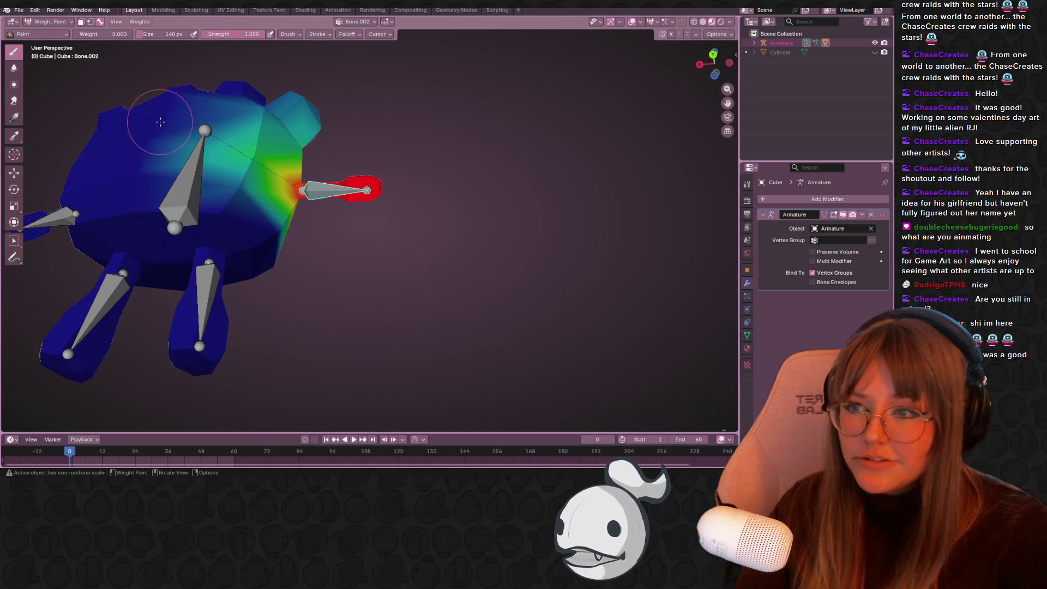
{"action": "left_click_drag", "start_coordinate": [140, 169], "coordinate": [215, 271]}
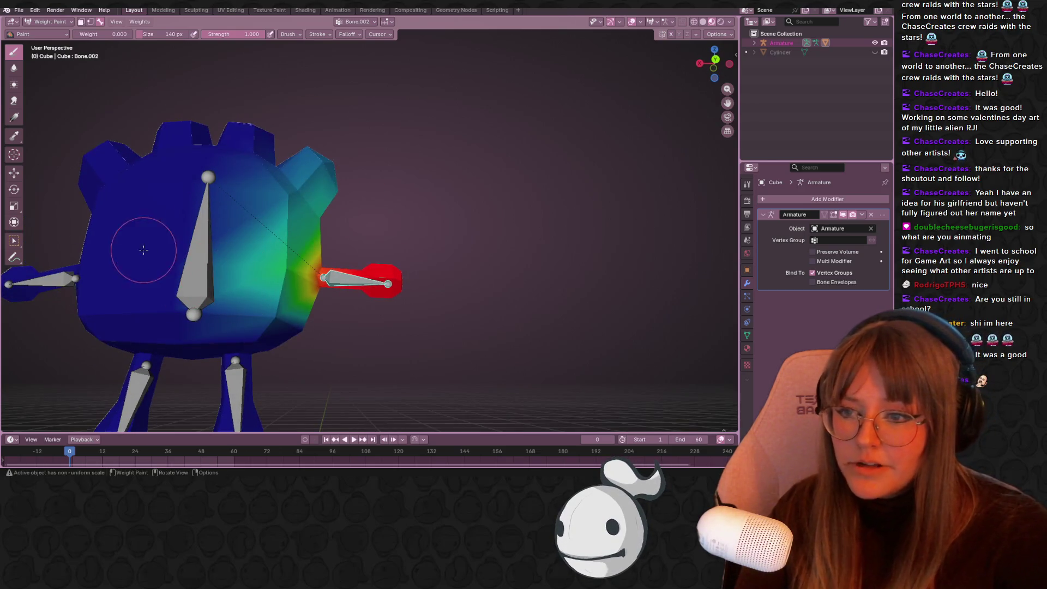
{"action": "left_click_drag", "start_coordinate": [266, 226], "coordinate": [255, 316]}
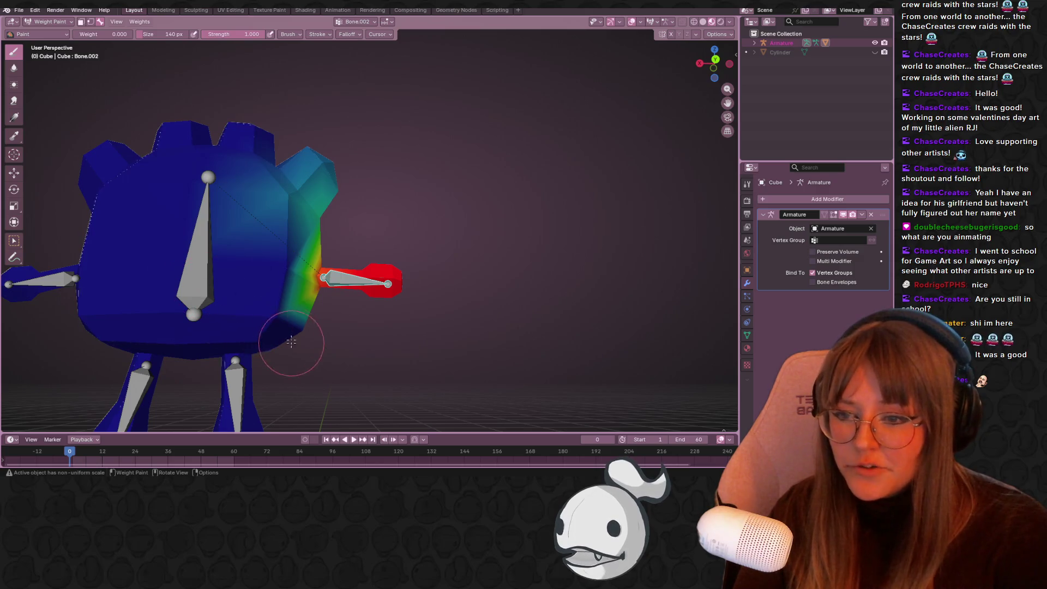
{"action": "mouse_move", "coordinate": [157, 155]}
{"action": "left_mouse_down"}
{"action": "mouse_move", "coordinate": [321, 229]}
{"action": "mouse_move", "coordinate": [306, 128]}
{"action": "mouse_move", "coordinate": [292, 206]}
{"action": "mouse_move", "coordinate": [349, 174]}
{"action": "left_mouse_up"}
{"action": "left_click_drag", "start_coordinate": [492, 148], "coordinate": [449, 178]}
{"action": "left_click_drag", "start_coordinate": [245, 148], "coordinate": [345, 145]}
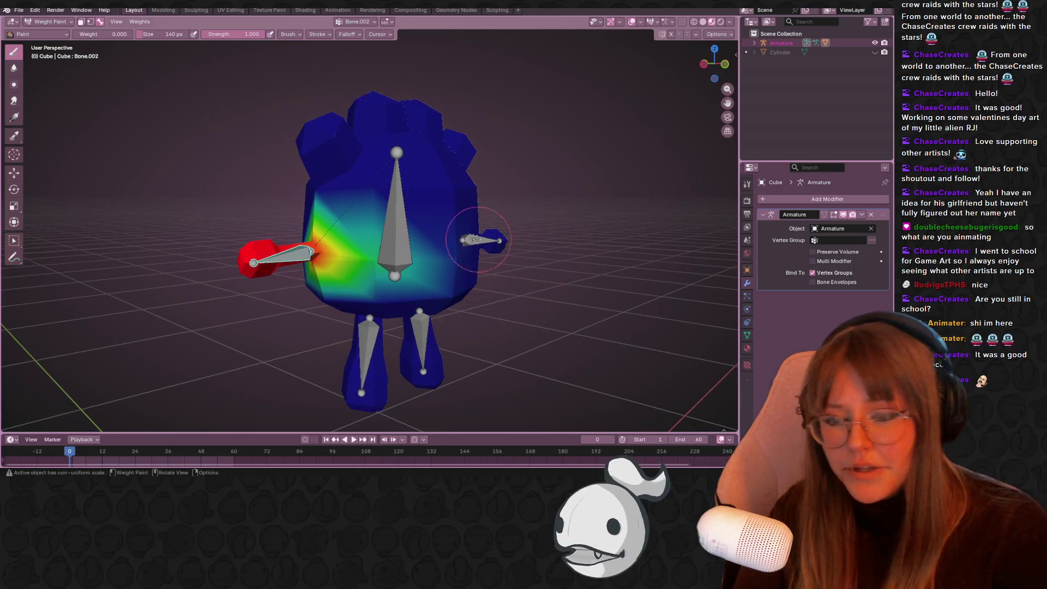
{"action": "left_click_drag", "start_coordinate": [415, 262], "coordinate": [379, 270]}
Rotate the red-tipped bone to test its weights, play the animation, and select the central bone
{"action": "mouse_move", "coordinate": [317, 315]}
{"action": "left_mouse_down"}
{"action": "mouse_move", "coordinate": [391, 364]}
{"action": "mouse_move", "coordinate": [338, 393]}
{"action": "mouse_move", "coordinate": [332, 300]}
{"action": "mouse_move", "coordinate": [309, 325]}
{"action": "mouse_move", "coordinate": [352, 265]}
{"action": "mouse_move", "coordinate": [274, 214]}
{"action": "left_mouse_up"}
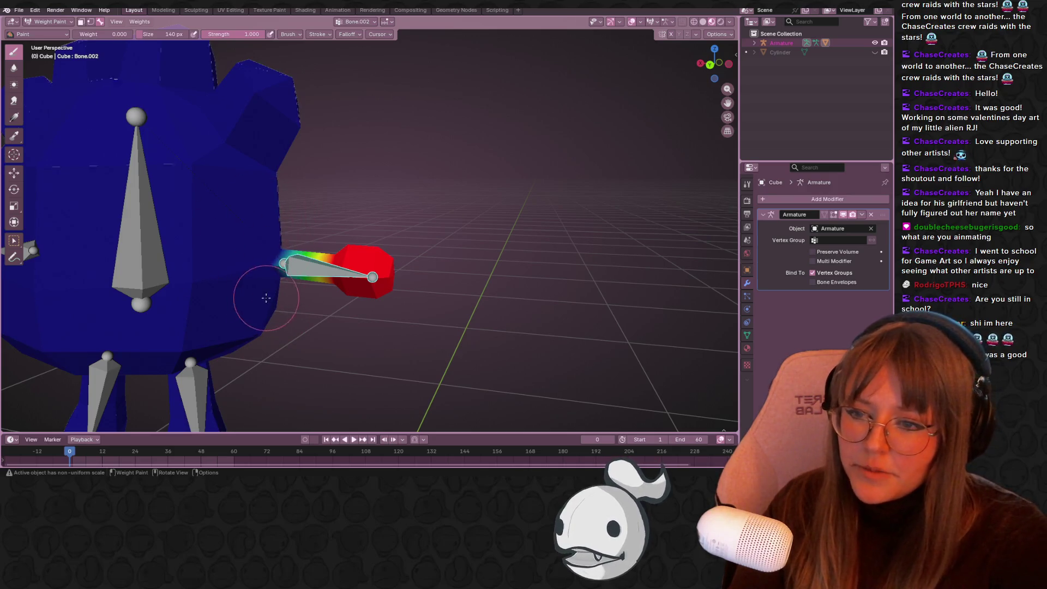
{"action": "left_click_drag", "start_coordinate": [267, 297], "coordinate": [274, 301]}
{"action": "left_click_drag", "start_coordinate": [258, 260], "coordinate": [211, 279]}
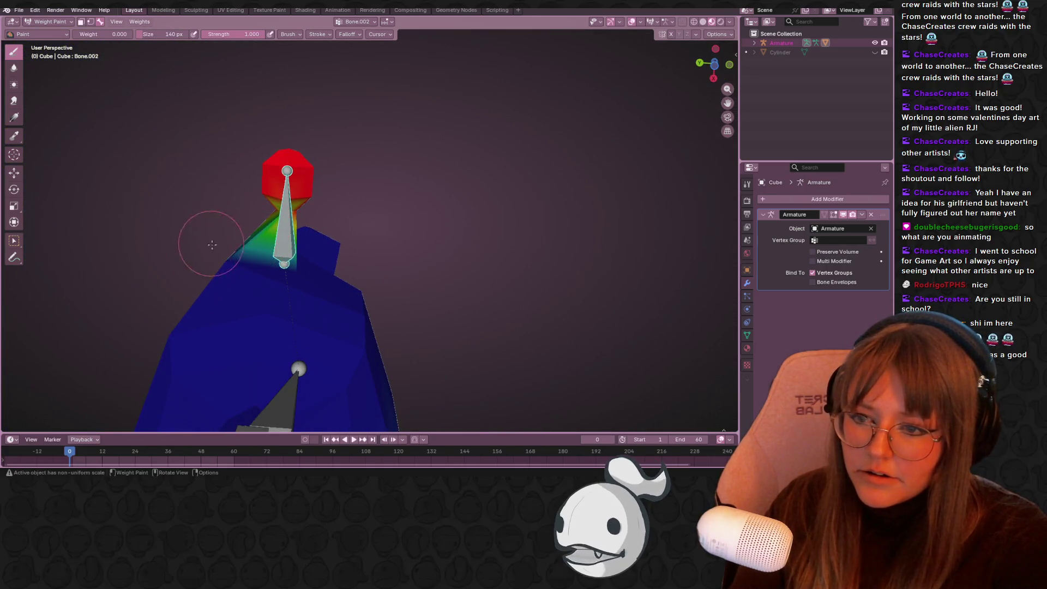
{"action": "left_click_drag", "start_coordinate": [208, 243], "coordinate": [328, 355]}
{"action": "mouse_move", "coordinate": [390, 358]}
{"action": "left_mouse_down"}
{"action": "mouse_move", "coordinate": [469, 349]}
{"action": "mouse_move", "coordinate": [533, 375]}
{"action": "mouse_move", "coordinate": [294, 230]}
{"action": "left_mouse_up"}
{"action": "key", "text": "r"}
{"action": "left_click", "coordinate": [289, 259]}
{"action": "key", "text": "space"}
{"action": "left_click", "coordinate": [400, 225], "text": "ctrl"}
{"action": "left_click_drag", "start_coordinate": [109, 34], "coordinate": [112, 34]}
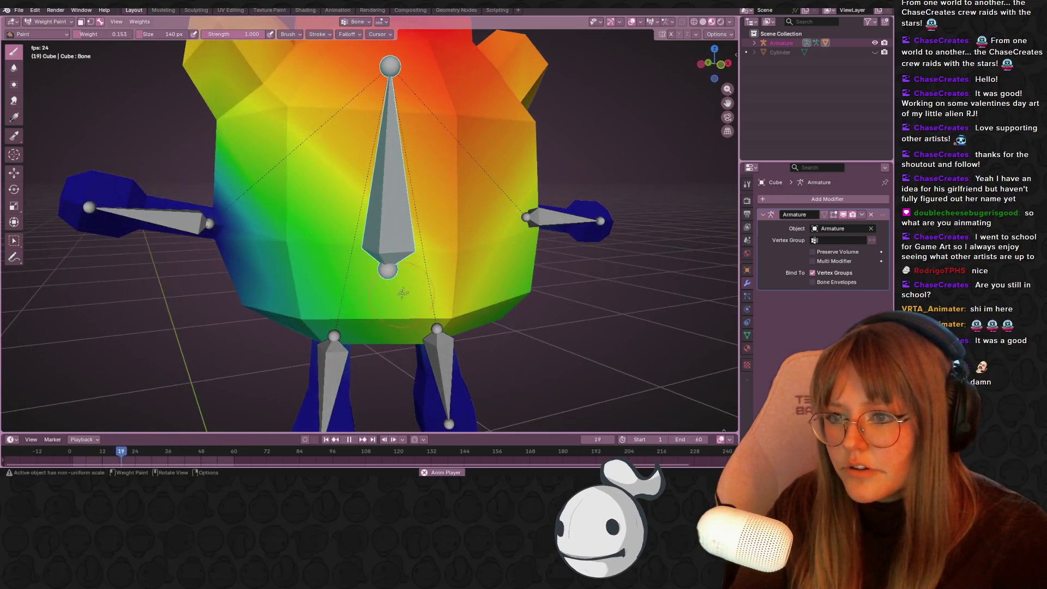
Stop playback, return to Object Mode, and shift the armature slightly
{"action": "scroll", "coordinate": [403, 293], "scroll_direction": "down", "scroll_amount": 5}
{"action": "key", "text": "space"}
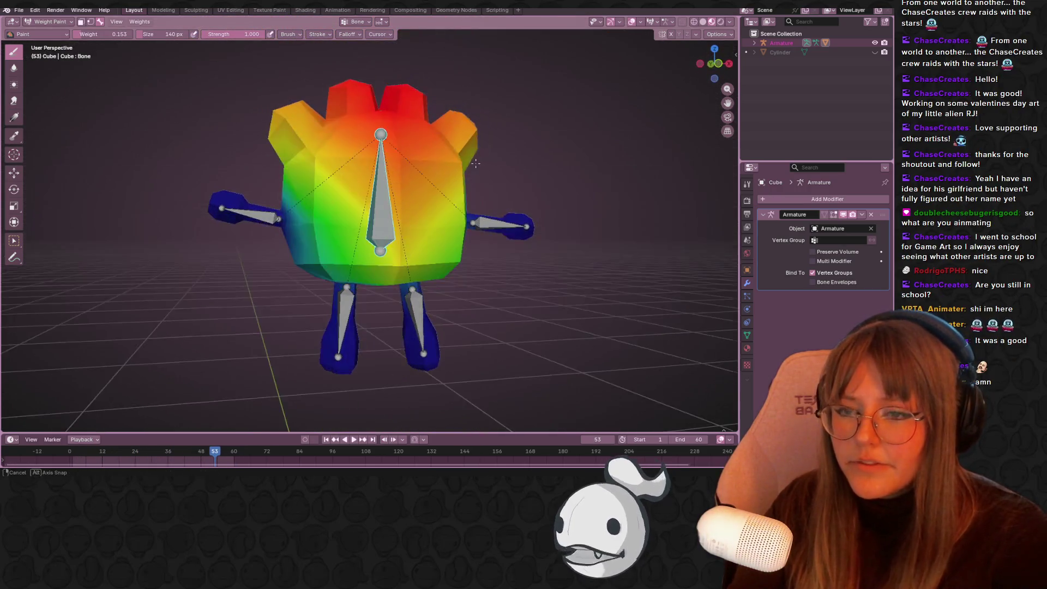
{"action": "left_click", "coordinate": [47, 21]}
{"action": "left_click", "coordinate": [48, 31]}
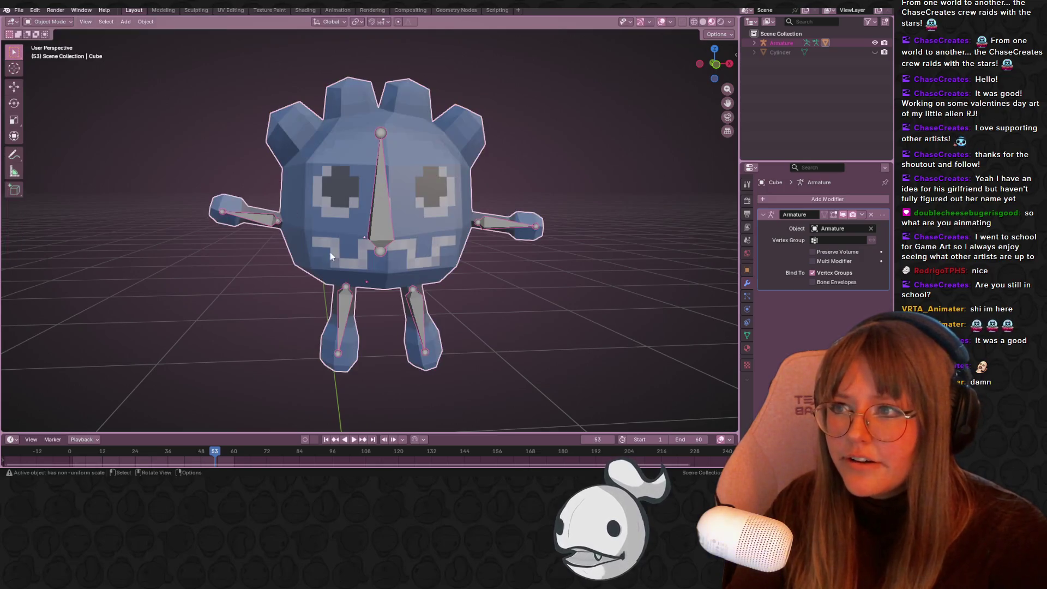
{"action": "left_click", "coordinate": [385, 202]}
{"action": "key", "text": "g"}
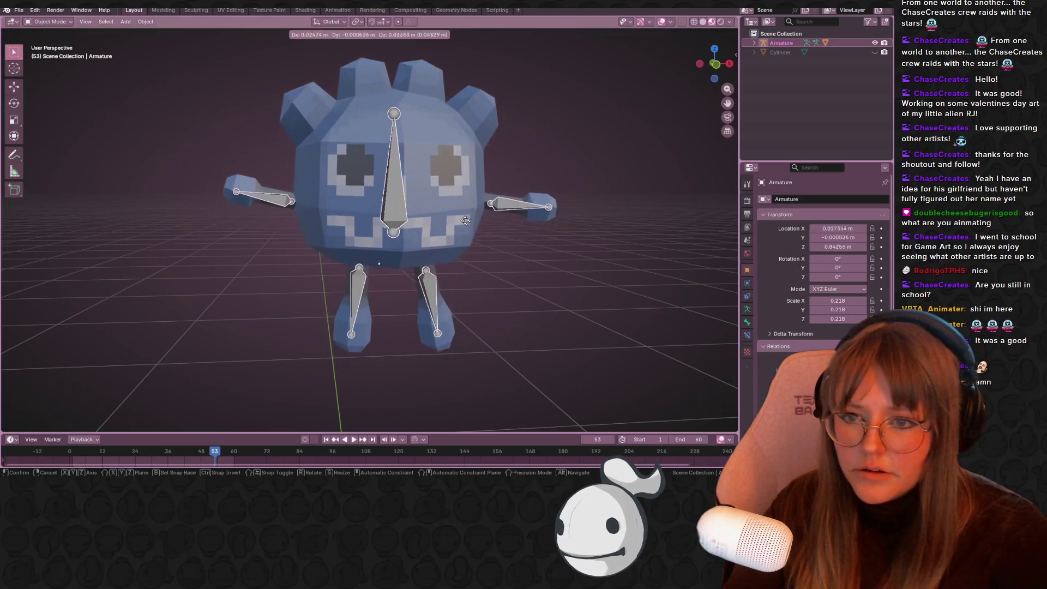
{"action": "left_click", "coordinate": [401, 218]}
In Pose Mode rotate the left arm bone about -60.9°, then reselect the plush mesh in Object Mode
{"action": "left_click", "coordinate": [47, 21]}
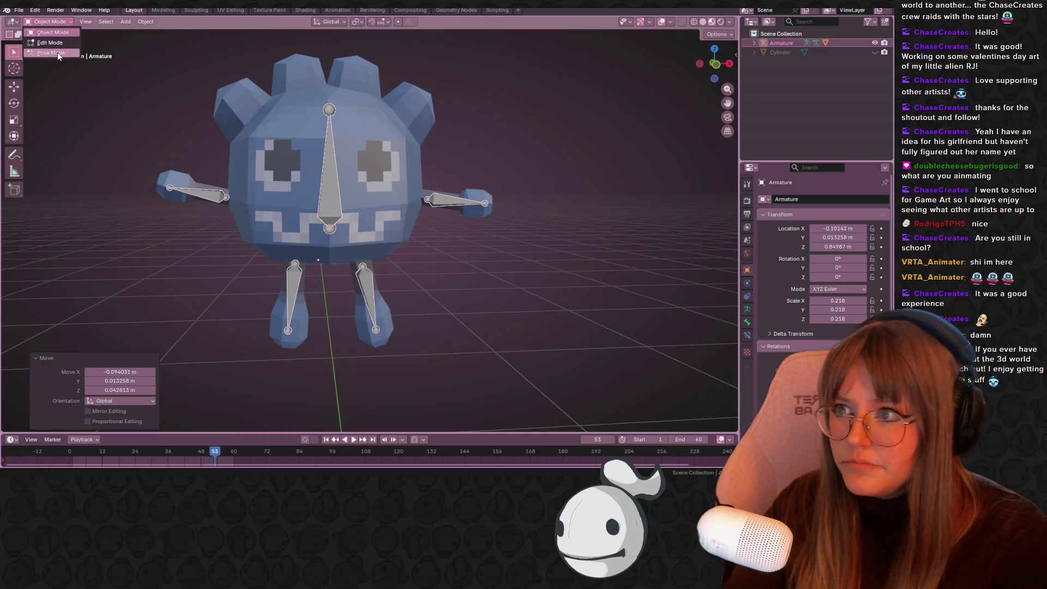
{"action": "left_click", "coordinate": [57, 53]}
{"action": "left_click", "coordinate": [195, 191]}
{"action": "key", "text": "r"}
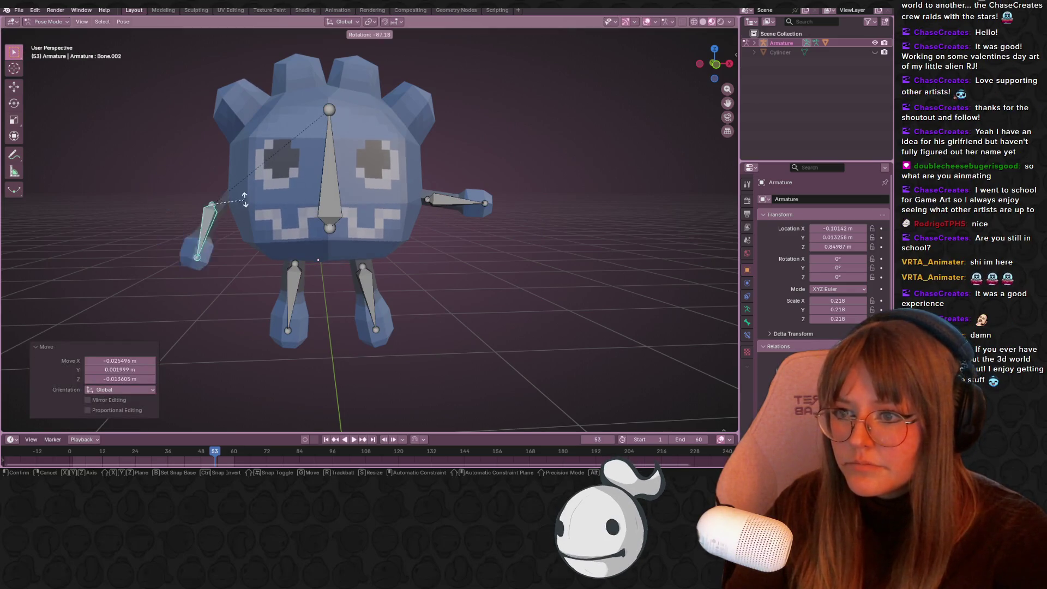
{"action": "left_click", "coordinate": [361, 255]}
{"action": "mouse_move", "coordinate": [361, 255]}
{"action": "left_mouse_down"}
{"action": "mouse_move", "coordinate": [351, 287]}
{"action": "mouse_move", "coordinate": [416, 320]}
{"action": "mouse_move", "coordinate": [338, 262]}
{"action": "left_mouse_up"}
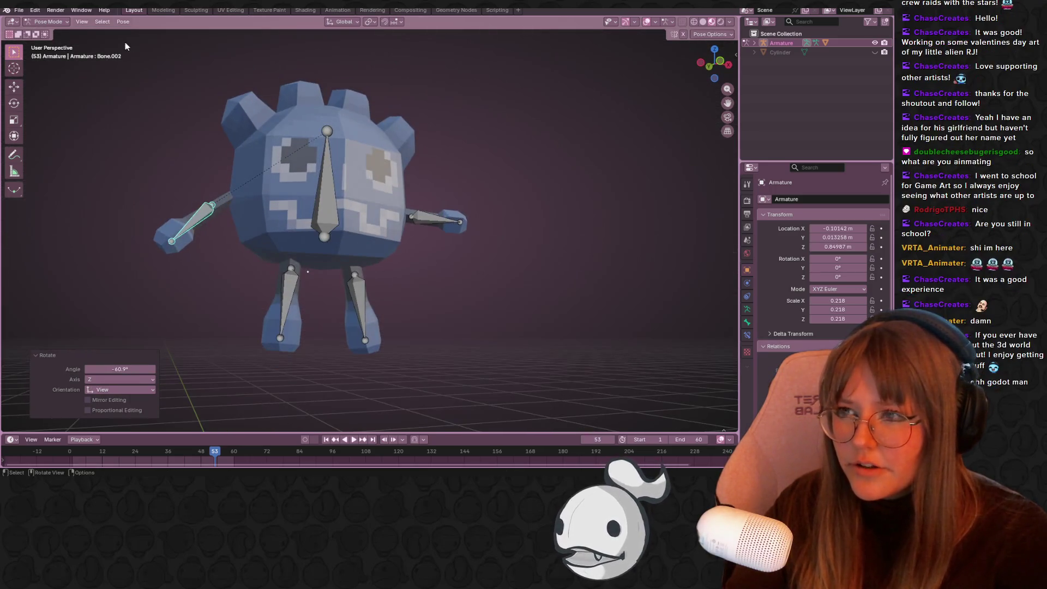
{"action": "key", "text": "ctrl+Tab"}
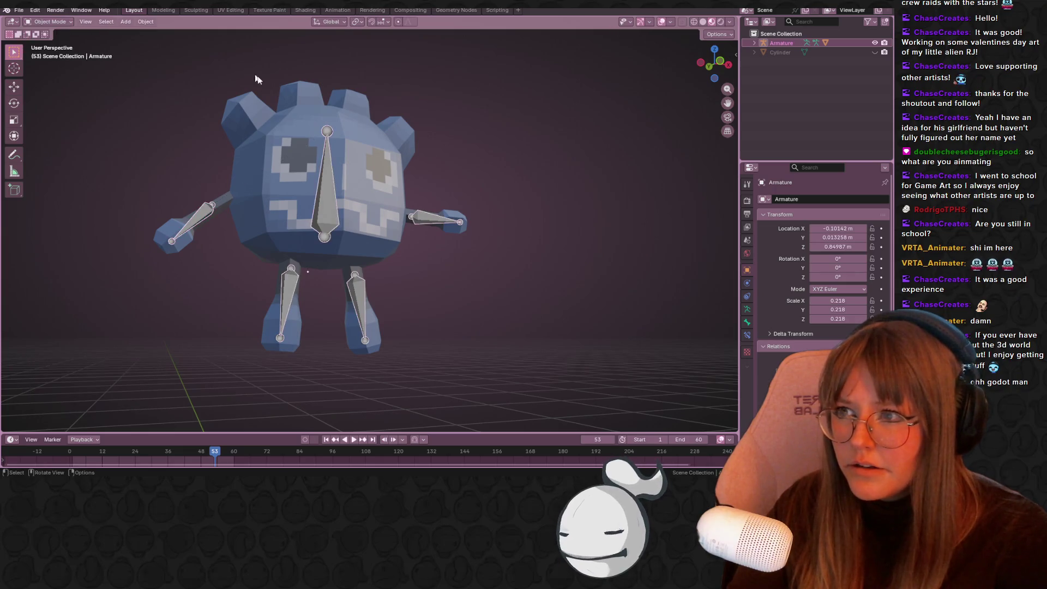
{"action": "left_click", "coordinate": [283, 166], "text": "shift"}
{"action": "left_click", "coordinate": [49, 21]}
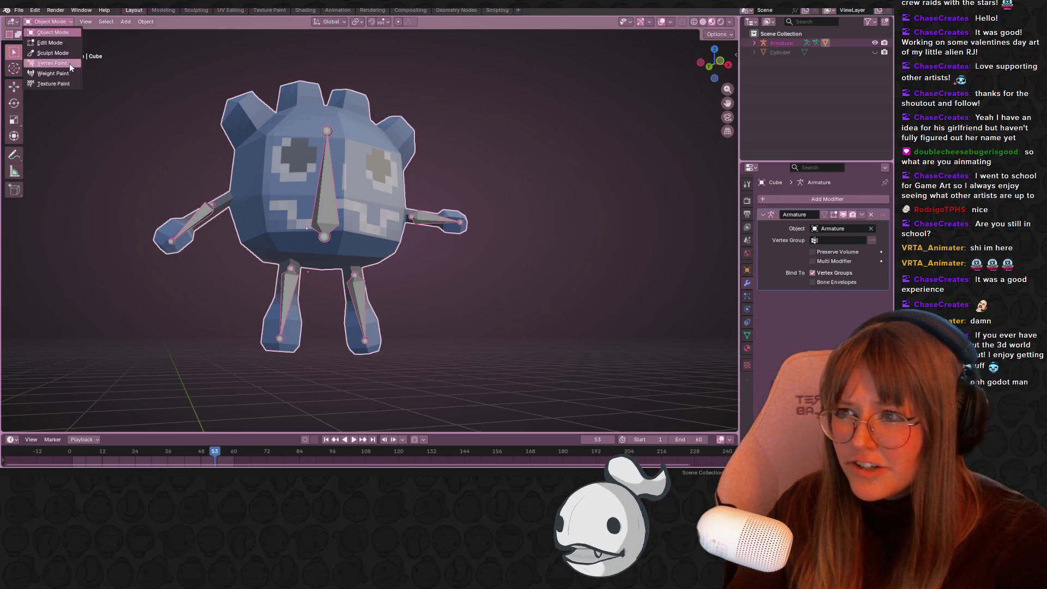
Enter Weight Paint mode, view the hand bone's weights, and set paint weight to 0.000
{"action": "left_click", "coordinate": [53, 73]}
{"action": "mouse_move", "coordinate": [283, 221]}
{"action": "left_mouse_down"}
{"action": "mouse_move", "coordinate": [324, 218]}
{"action": "mouse_move", "coordinate": [299, 212]}
{"action": "left_mouse_up"}
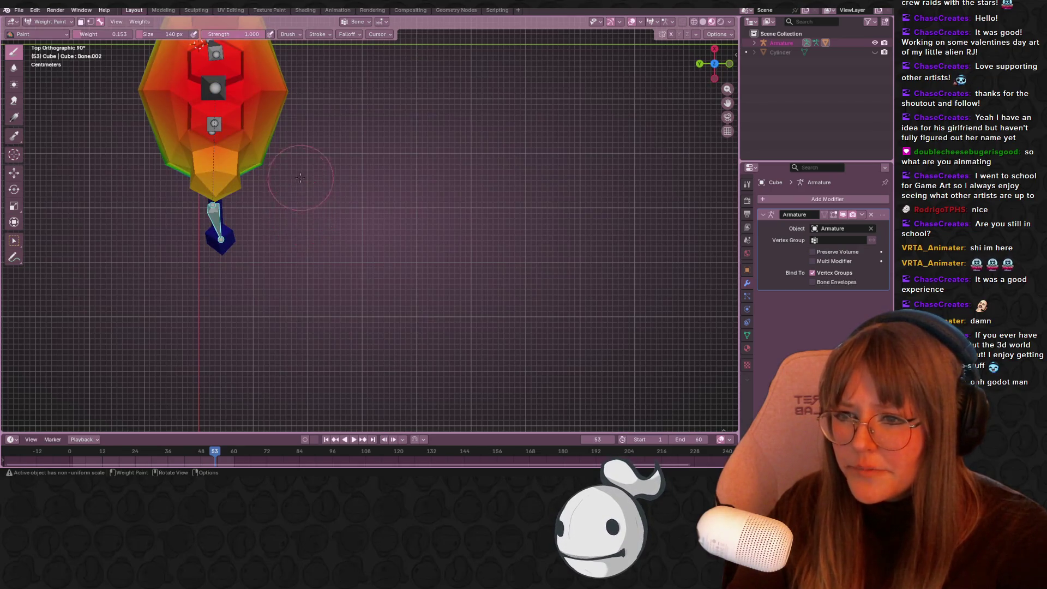
{"action": "left_click", "coordinate": [217, 221], "text": "ctrl"}
{"action": "mouse_move", "coordinate": [217, 221]}
{"action": "left_mouse_down"}
{"action": "mouse_move", "coordinate": [327, 79]}
{"action": "mouse_move", "coordinate": [333, 112]}
{"action": "left_mouse_up"}
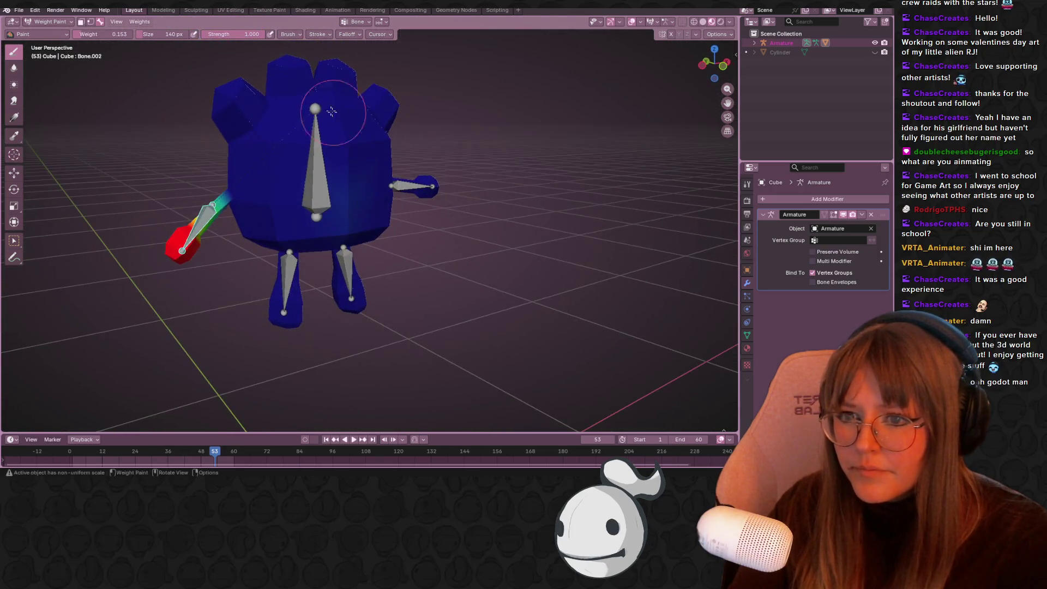
{"action": "left_click_drag", "start_coordinate": [115, 38], "coordinate": [98, 38]}
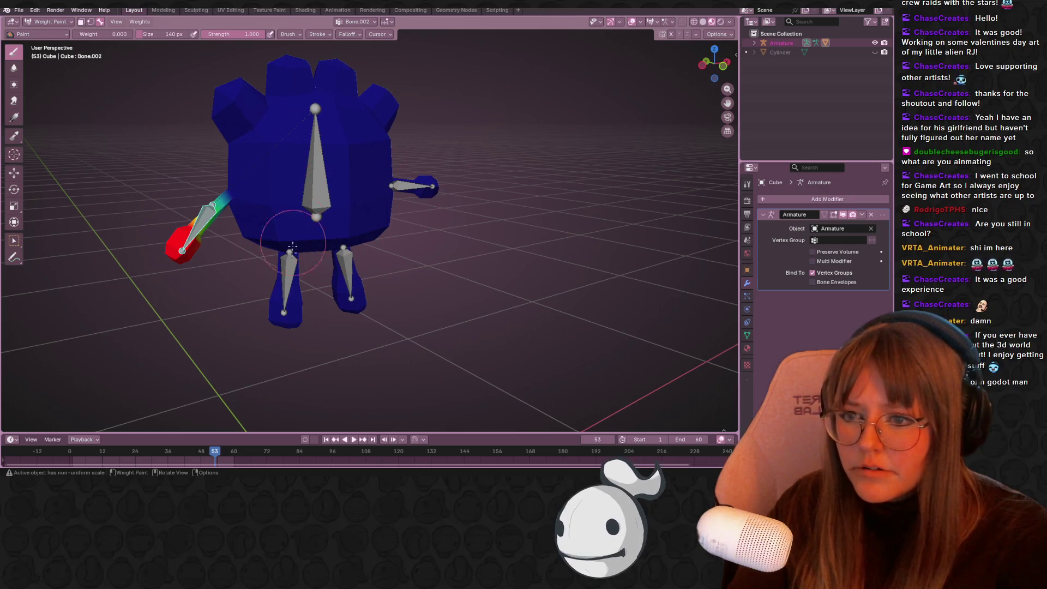
Review the left leg, right leg and right arm bone weights on the plush
{"action": "left_click", "coordinate": [288, 276], "text": "ctrl"}
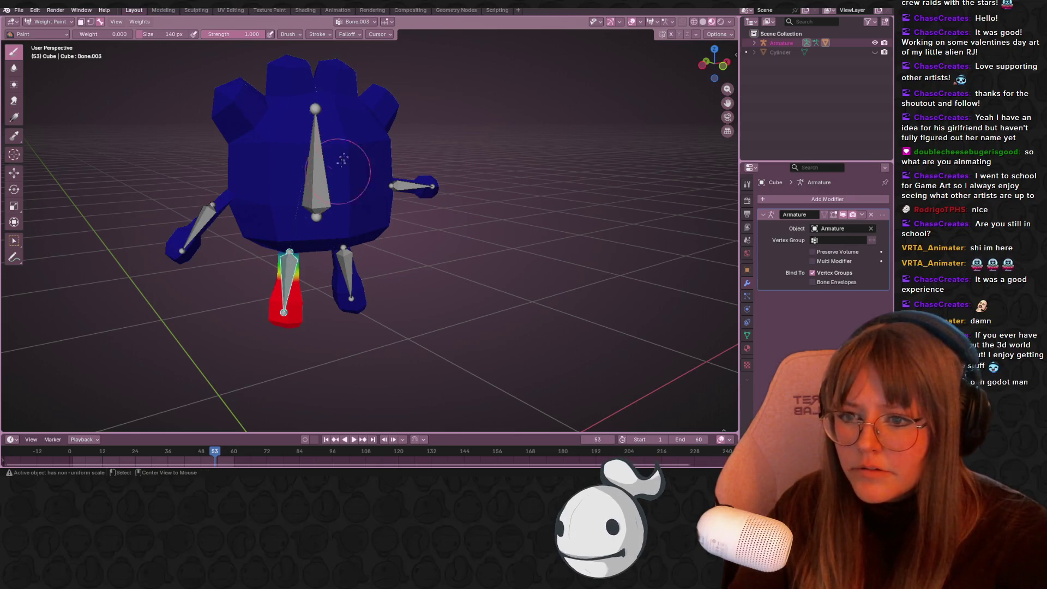
{"action": "left_click", "coordinate": [345, 271], "text": "ctrl"}
{"action": "left_click", "coordinate": [410, 186], "text": "ctrl"}
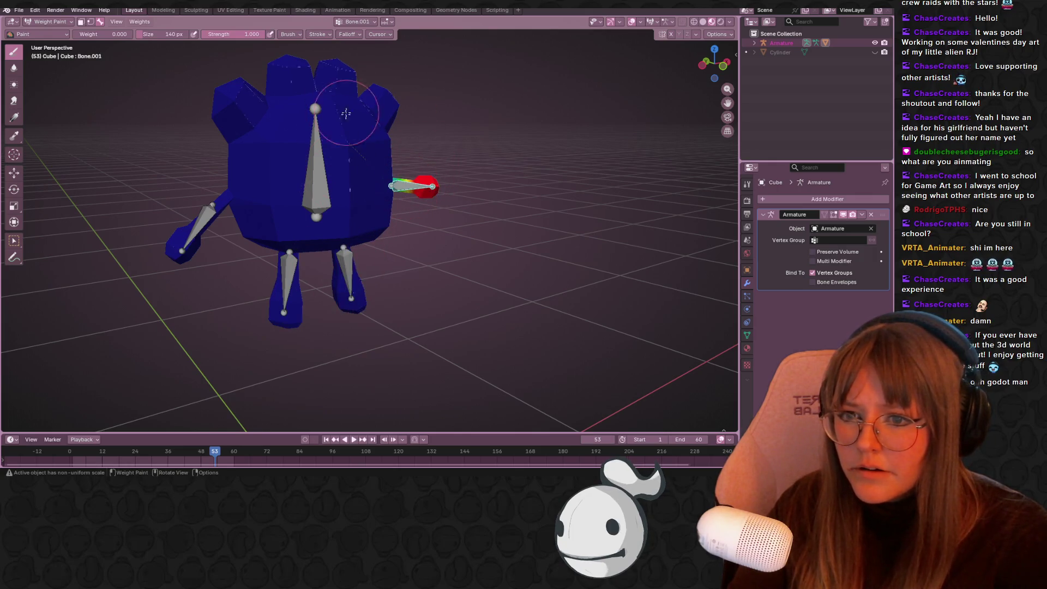
{"action": "scroll", "coordinate": [415, 161], "scroll_direction": "down", "scroll_amount": 3}
{"action": "mouse_move", "coordinate": [415, 161]}
{"action": "left_mouse_down"}
{"action": "mouse_move", "coordinate": [360, 166]}
{"action": "mouse_move", "coordinate": [404, 162]}
{"action": "left_mouse_up"}
Return the plush to Object Mode
{"action": "left_click", "coordinate": [34, 21]}
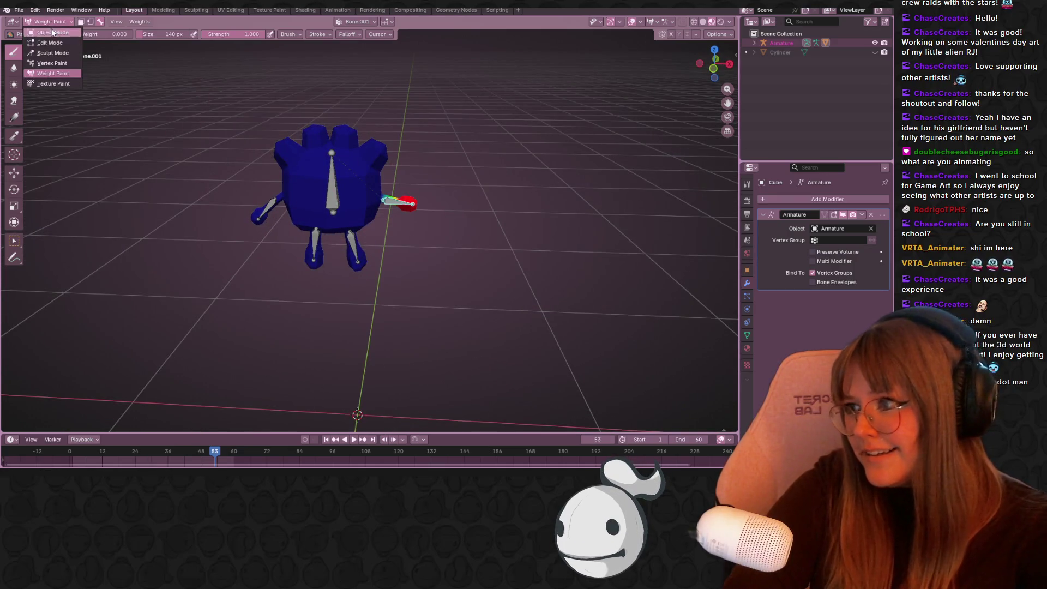
{"action": "left_click", "coordinate": [53, 33]}
{"action": "left_click_drag", "start_coordinate": [464, 225], "coordinate": [497, 206]}
Snap to front view, select the armature and put it in Pose Mode
{"action": "left_click", "coordinate": [451, 236]}
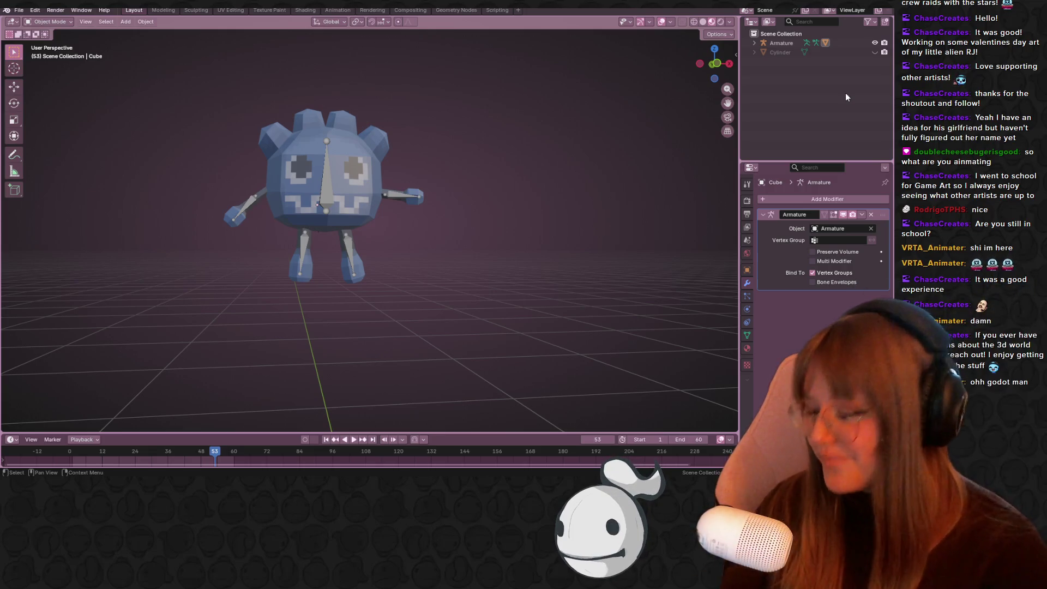
{"action": "left_click", "coordinate": [715, 64]}
{"action": "left_click", "coordinate": [250, 195]}
{"action": "key", "text": "t"}
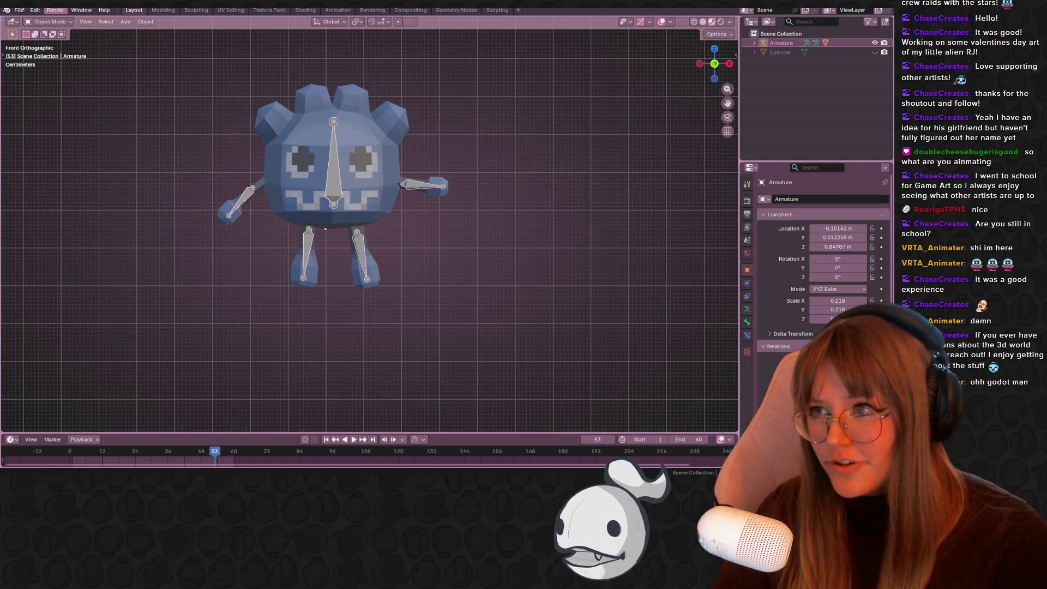
{"action": "left_click", "coordinate": [46, 22]}
{"action": "left_click", "coordinate": [52, 53]}
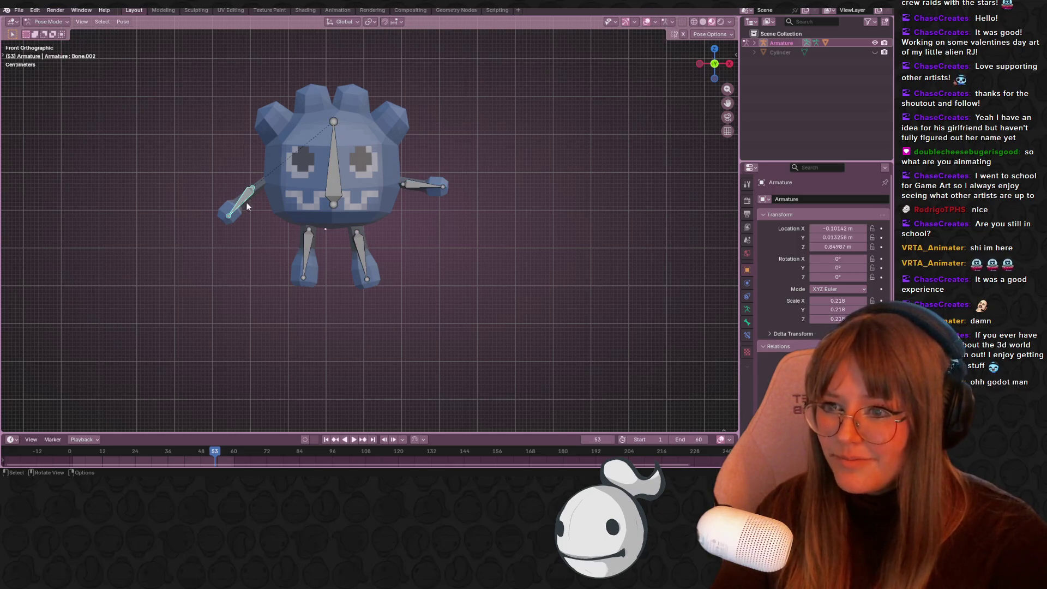
{"action": "key", "text": "t"}
Move the left and right arm bones back up toward a level rest pose
{"action": "left_click_drag", "start_coordinate": [277, 234], "coordinate": [312, 281]}
{"action": "key", "text": "g"}
{"action": "left_click", "coordinate": [288, 270]}
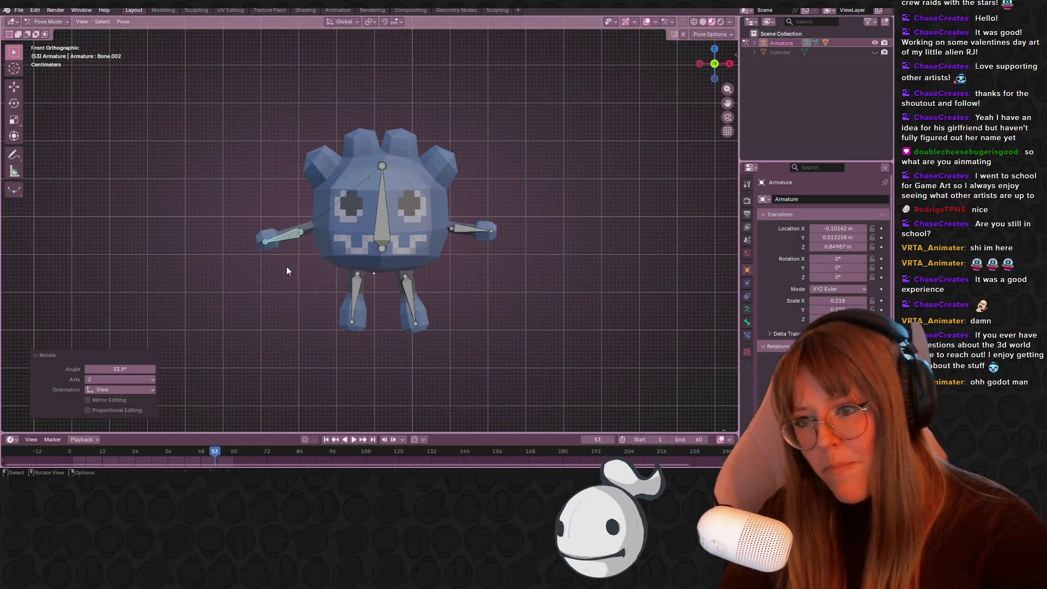
{"action": "left_click", "coordinate": [491, 230]}
{"action": "key", "text": "g"}
{"action": "left_click", "coordinate": [516, 223]}
Straighten the right and left leg bones, then save as GodotPlushRig.blend
{"action": "left_click", "coordinate": [412, 294]}
{"action": "key", "text": "r"}
{"action": "left_click", "coordinate": [420, 340]}
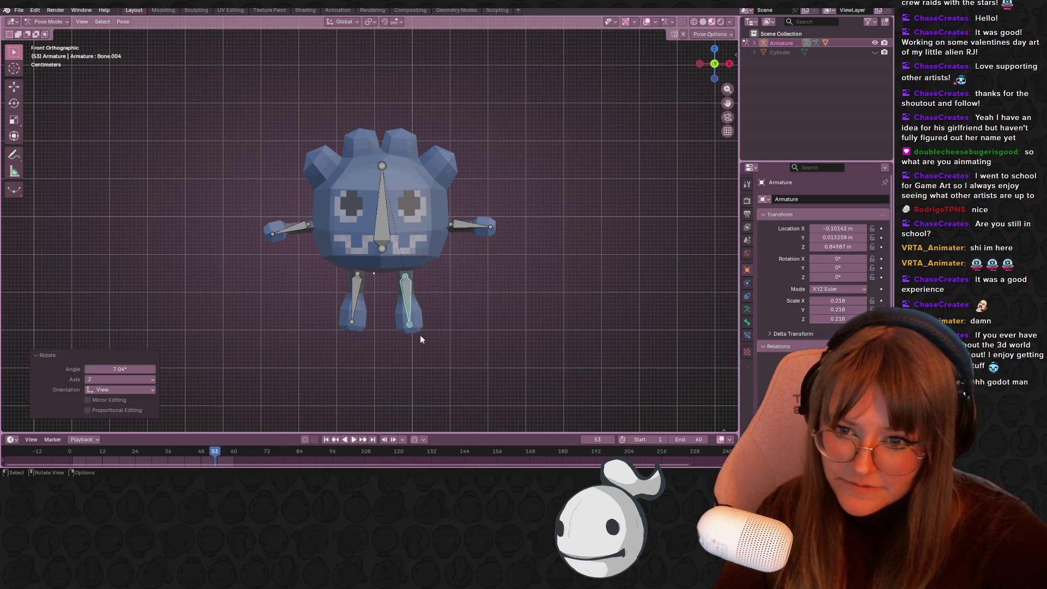
{"action": "left_click", "coordinate": [357, 294]}
{"action": "key", "text": "g"}
{"action": "left_click", "coordinate": [376, 308]}
{"action": "key", "text": "r"}
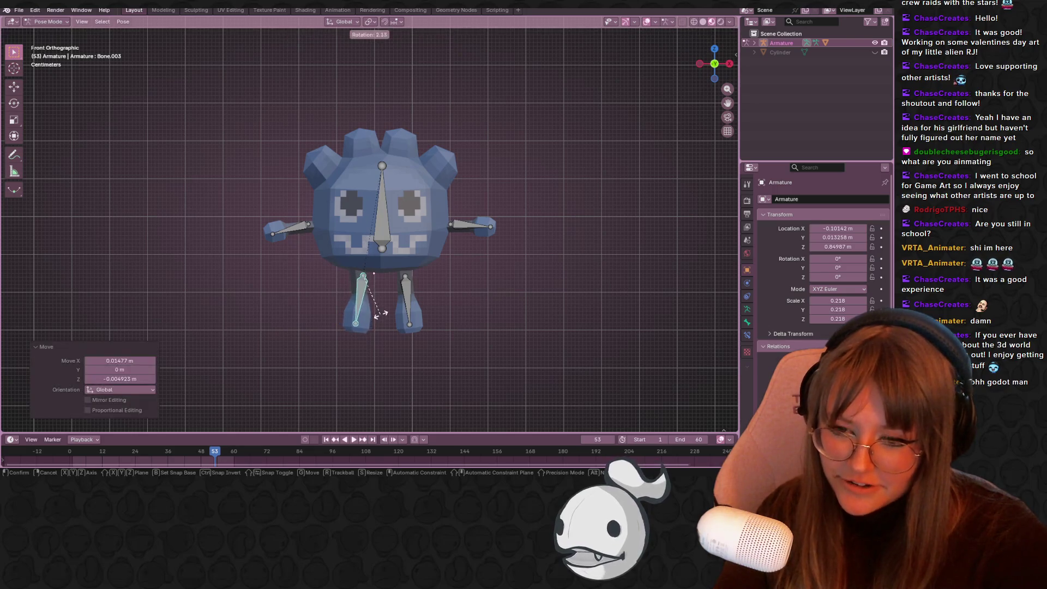
{"action": "right_click", "coordinate": [381, 309]}
{"action": "key", "text": "g"}
{"action": "left_click", "coordinate": [368, 305]}
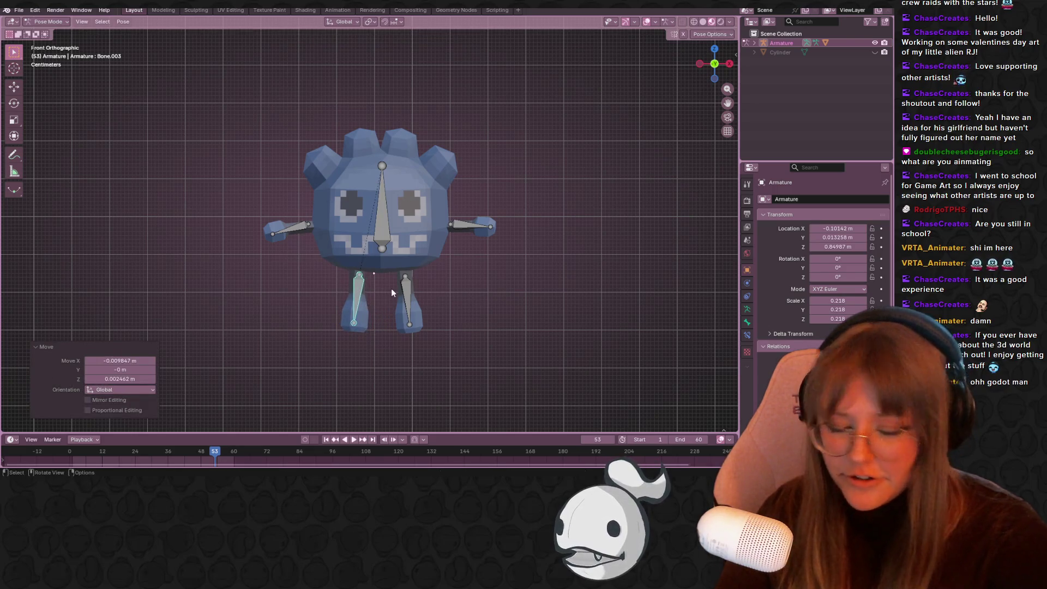
{"action": "left_click", "coordinate": [251, 145]}
{"action": "key", "text": "ctrl+s"}
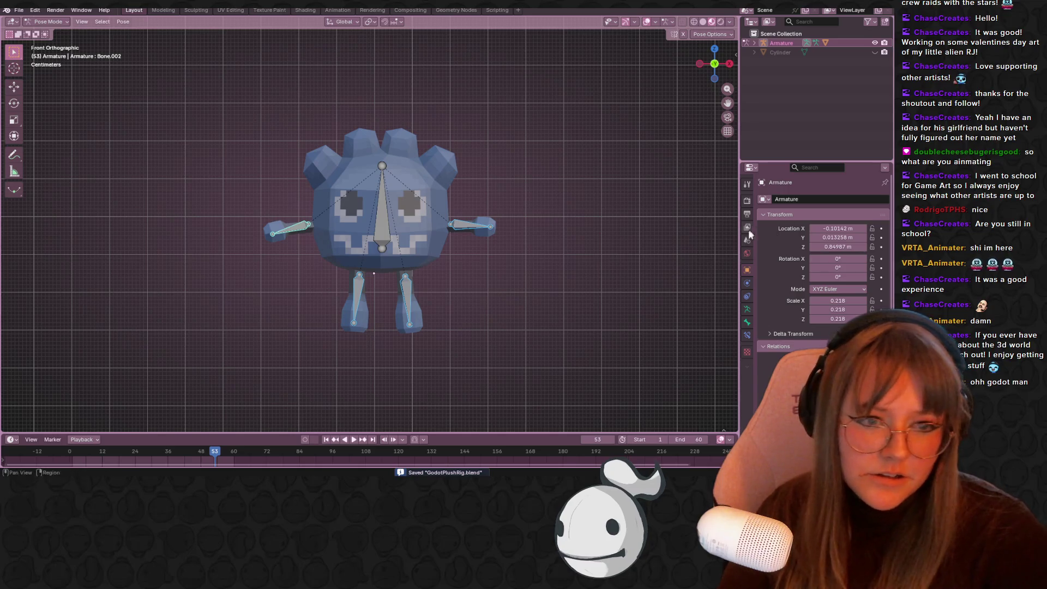
Check the physics and bone properties, deselect all bones, and switch to the Modeling workspace
{"action": "left_click", "coordinate": [746, 283]}
{"action": "left_click", "coordinate": [747, 321]}
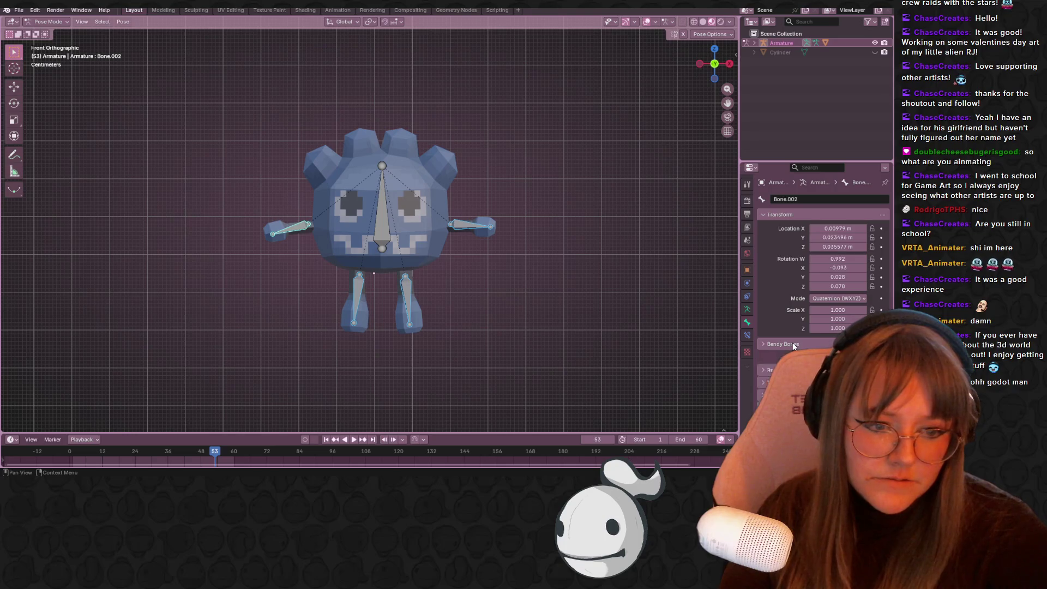
{"action": "key", "text": "alt+a"}
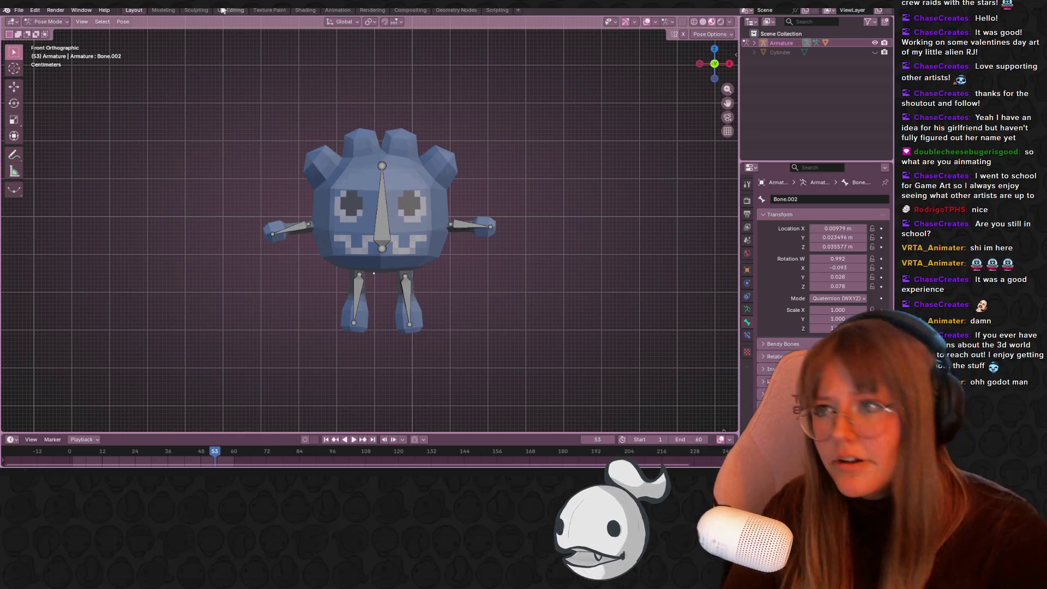
{"action": "left_click", "coordinate": [164, 10]}
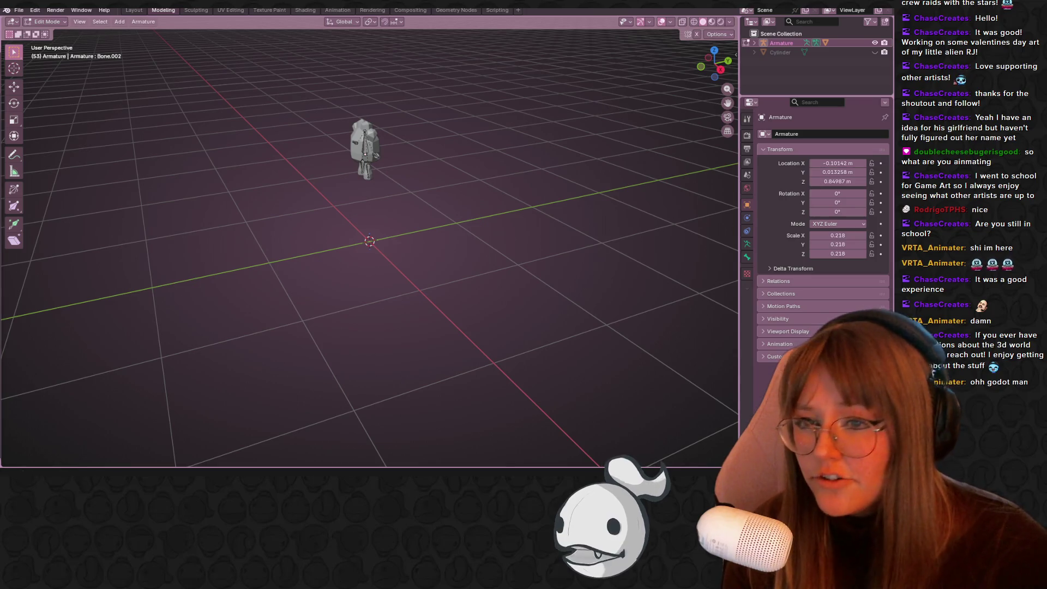
Use Material Preview shading, frame the plush in front view, and exit Edit Mode
{"action": "left_click", "coordinate": [718, 20]}
{"action": "mouse_move", "coordinate": [619, 77]}
{"action": "left_mouse_down"}
{"action": "mouse_move", "coordinate": [444, 65]}
{"action": "mouse_move", "coordinate": [312, 104]}
{"action": "mouse_move", "coordinate": [416, 93]}
{"action": "mouse_move", "coordinate": [403, 101]}
{"action": "mouse_move", "coordinate": [388, 151]}
{"action": "left_mouse_up"}
{"action": "scroll", "coordinate": [416, 90], "scroll_direction": "up", "scroll_amount": 4}
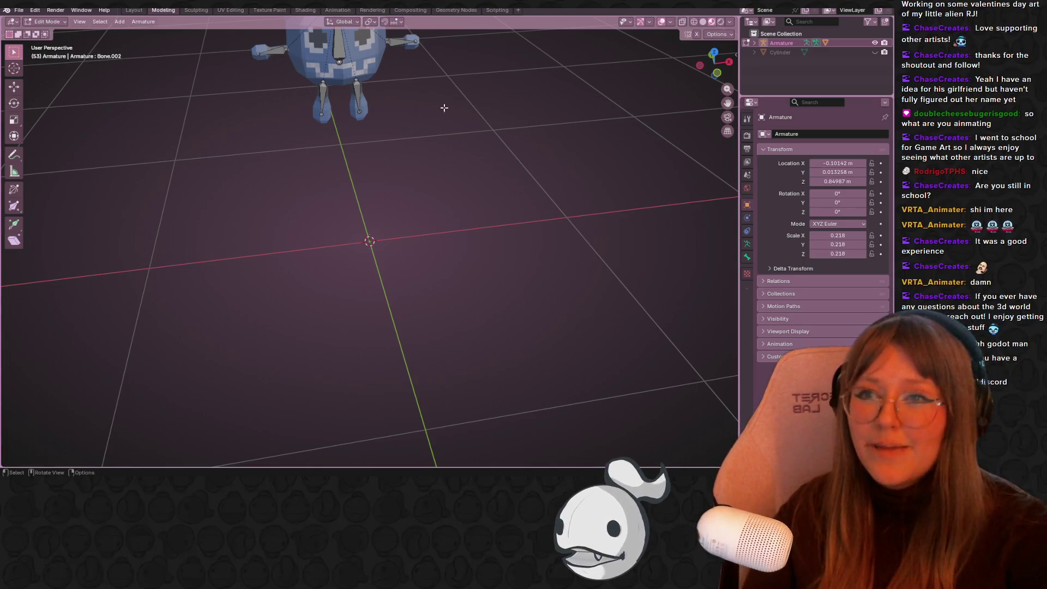
{"action": "key", "text": "Home"}
{"action": "left_click", "coordinate": [718, 72]}
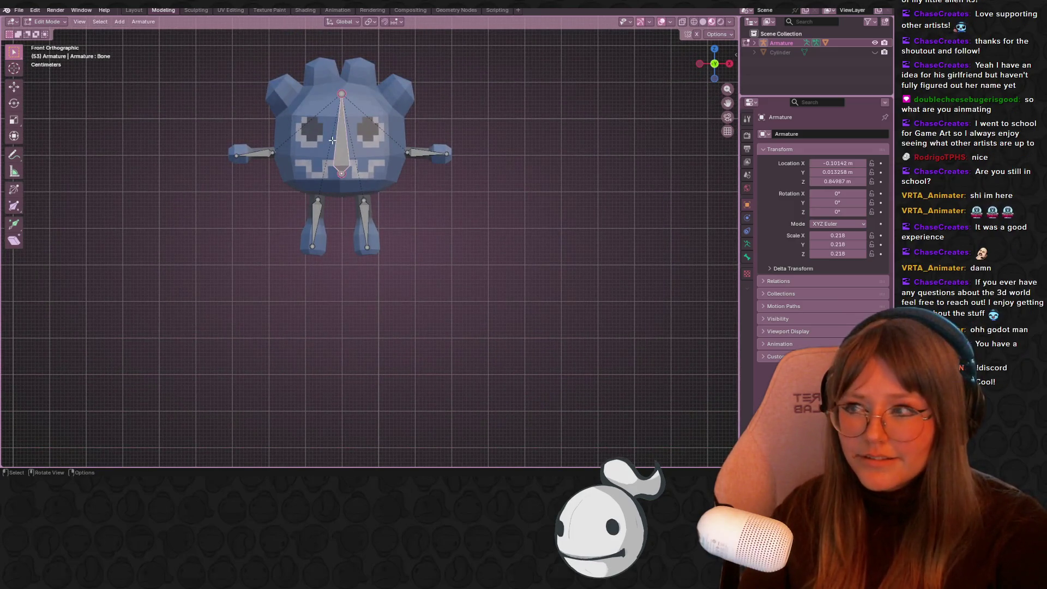
{"action": "key", "text": "Tab"}
{"action": "scroll", "coordinate": [454, 236], "scroll_direction": "down", "scroll_amount": 3}
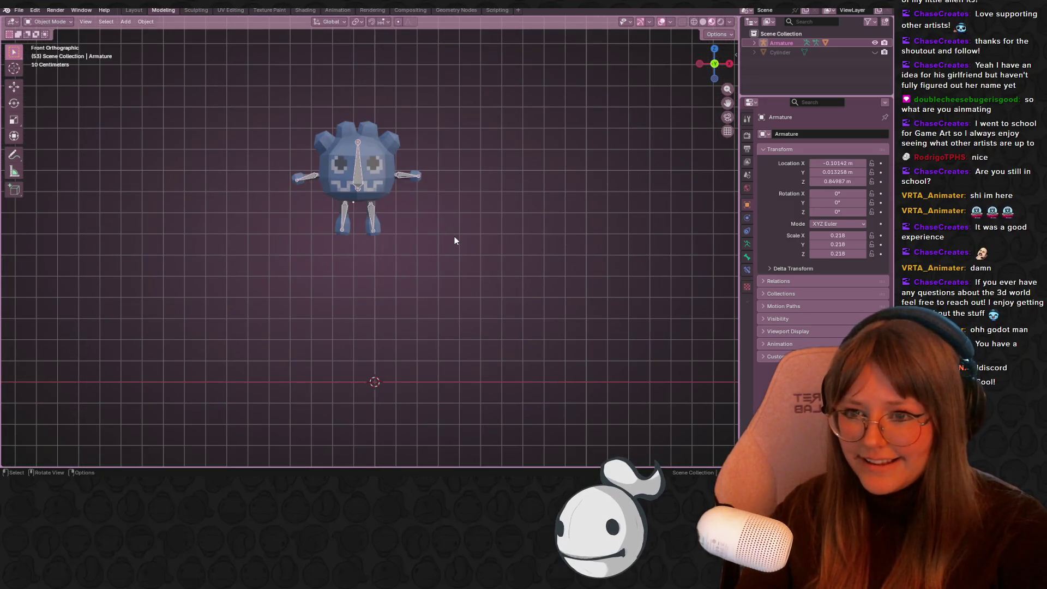
Deselect the armature, orbit into perspective, and save GodotPlushRig.blend via File > Save
{"action": "left_click", "coordinate": [457, 237]}
{"action": "mouse_move", "coordinate": [458, 239]}
{"action": "left_mouse_down"}
{"action": "mouse_move", "coordinate": [518, 264]}
{"action": "mouse_move", "coordinate": [306, 182]}
{"action": "mouse_move", "coordinate": [278, 217]}
{"action": "mouse_move", "coordinate": [67, 209]}
{"action": "mouse_move", "coordinate": [385, 204]}
{"action": "mouse_move", "coordinate": [336, 148]}
{"action": "mouse_move", "coordinate": [217, 190]}
{"action": "mouse_move", "coordinate": [173, 173]}
{"action": "mouse_move", "coordinate": [479, 238]}
{"action": "mouse_move", "coordinate": [336, 207]}
{"action": "mouse_move", "coordinate": [299, 177]}
{"action": "mouse_move", "coordinate": [297, 234]}
{"action": "mouse_move", "coordinate": [329, 206]}
{"action": "mouse_move", "coordinate": [231, 268]}
{"action": "mouse_move", "coordinate": [55, 243]}
{"action": "left_mouse_up"}
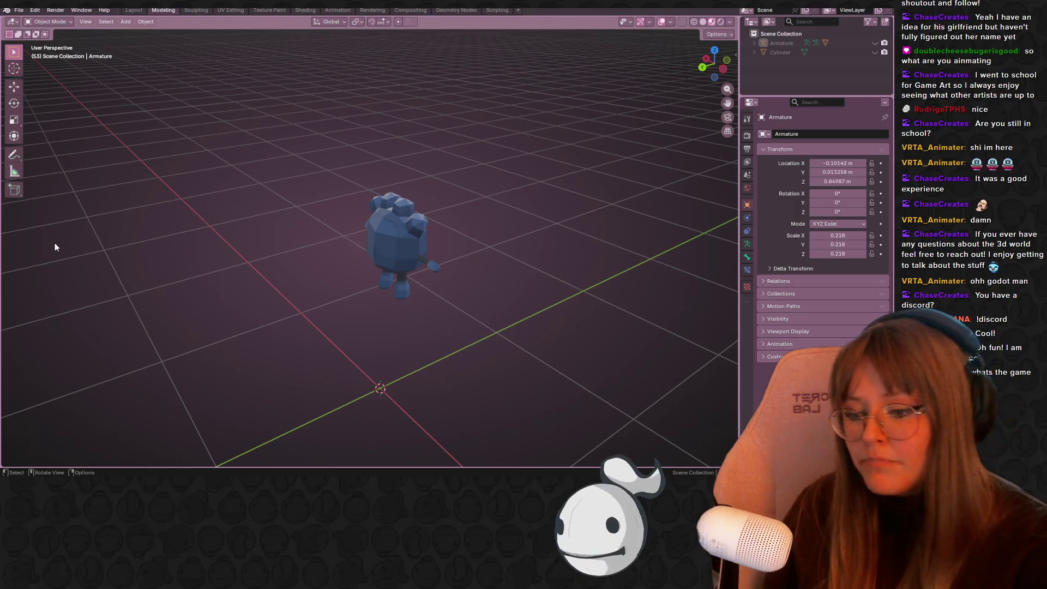
{"action": "left_click", "coordinate": [19, 11]}
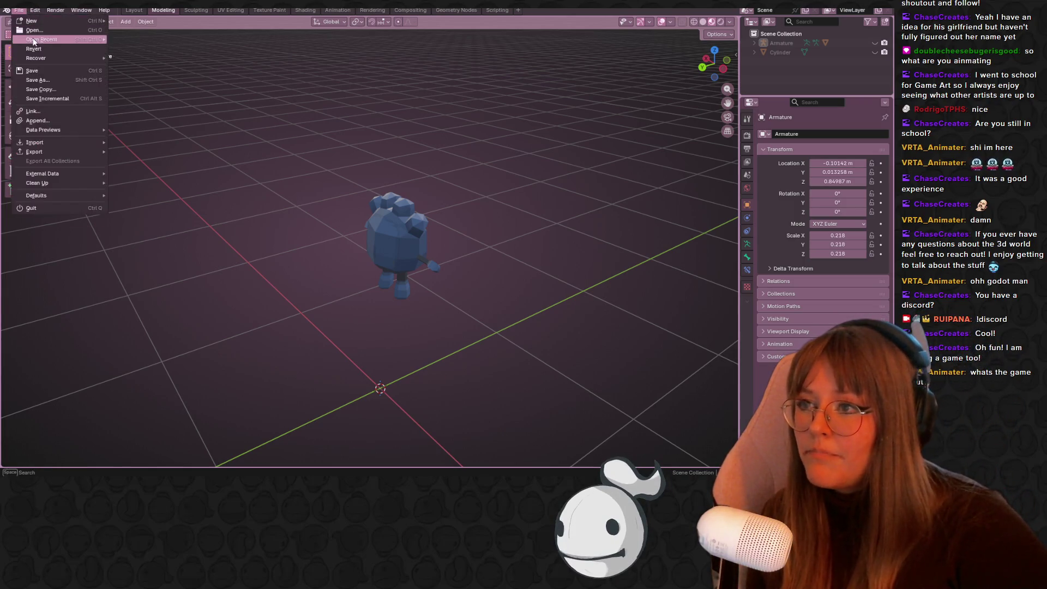
{"action": "left_click", "coordinate": [32, 71]}
{"action": "mouse_move", "coordinate": [349, 164]}
{"action": "left_mouse_down"}
{"action": "mouse_move", "coordinate": [375, 171]}
{"action": "mouse_move", "coordinate": [294, 158]}
{"action": "mouse_move", "coordinate": [290, 206]}
{"action": "mouse_move", "coordinate": [314, 203]}
{"action": "mouse_move", "coordinate": [372, 140]}
{"action": "left_mouse_up"}
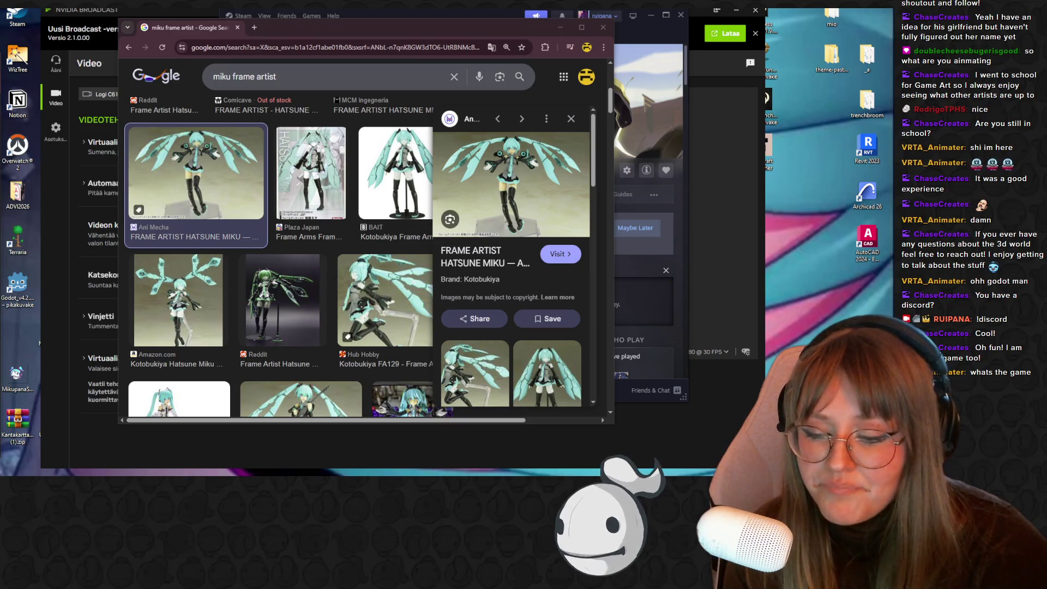
Maximize the Chrome window showing the 'miku frame artist' image results
{"action": "mouse_move", "coordinate": [188, 417]}
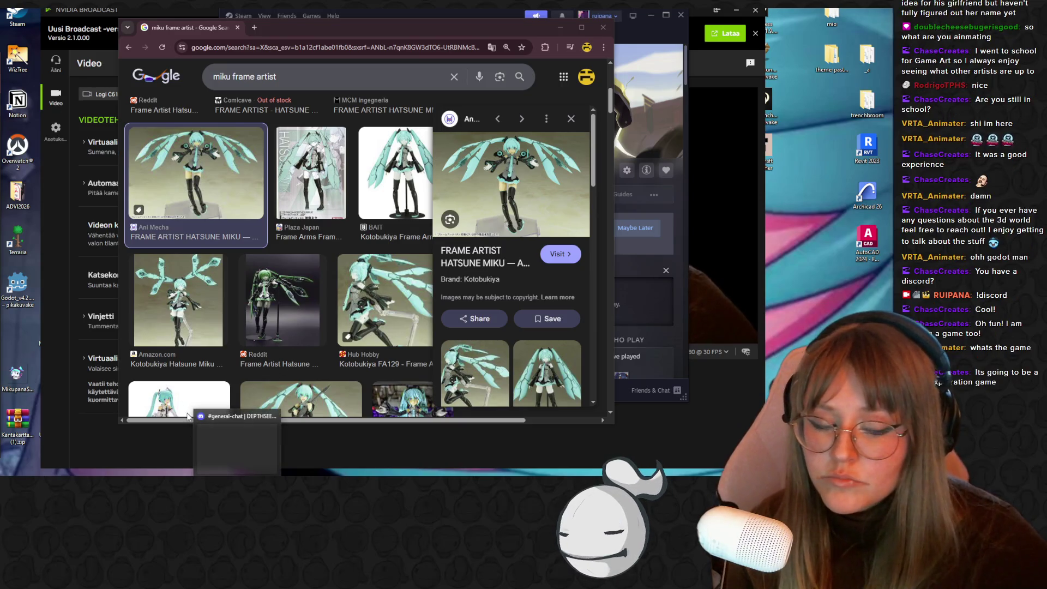
{"action": "mouse_move", "coordinate": [215, 472]}
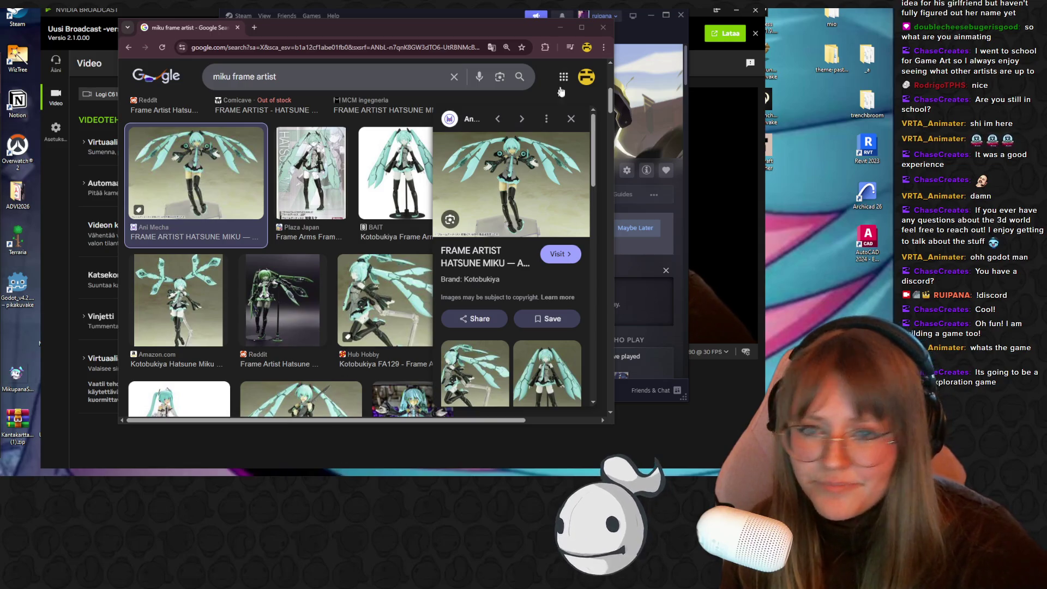
{"action": "left_click", "coordinate": [582, 32]}
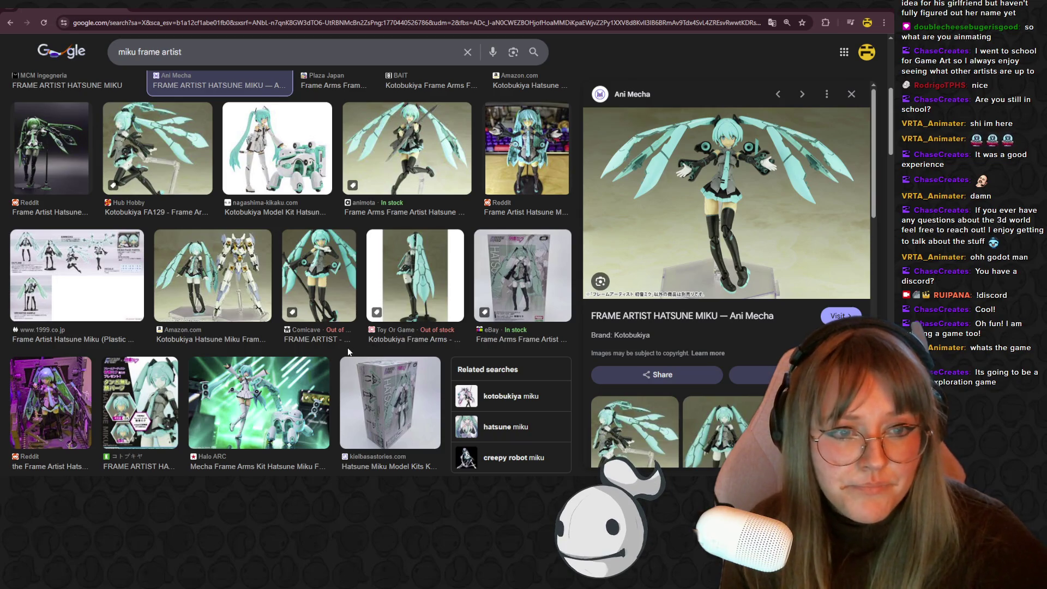
Preview the Toy Or Game, Reddit, Instagram, boxed model kit and eBay Kotobukiya figure results
{"action": "scroll", "coordinate": [801, 332], "scroll_direction": "down", "scroll_amount": 3}
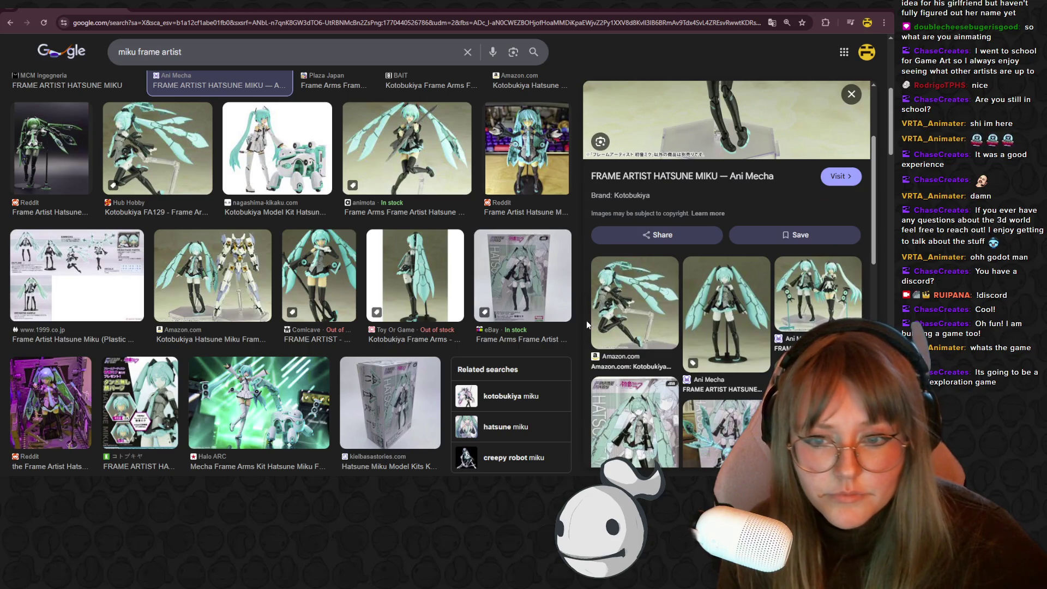
{"action": "left_click", "coordinate": [408, 268]}
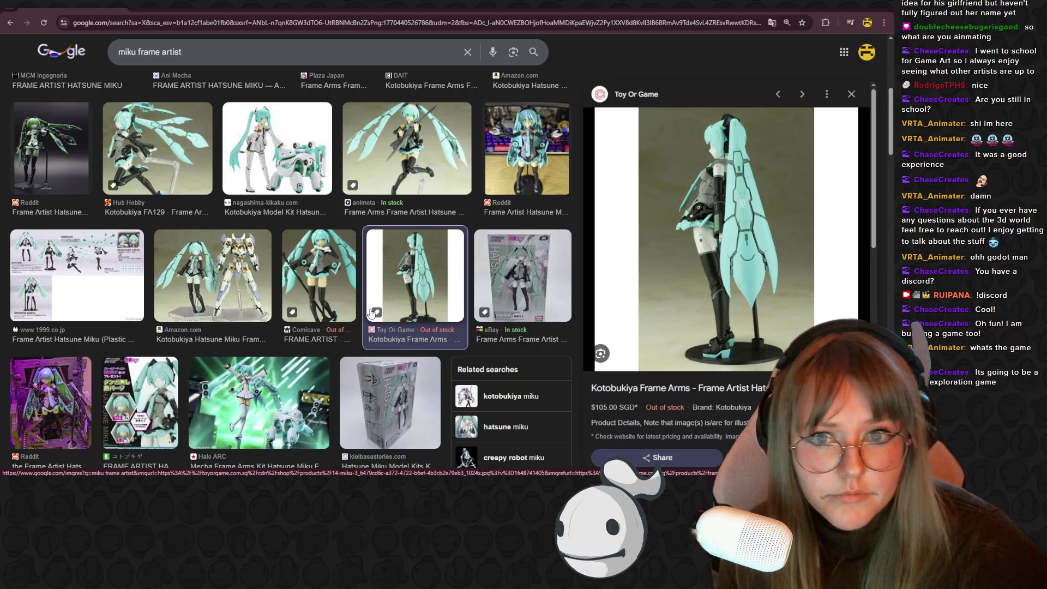
{"action": "left_click", "coordinate": [513, 152]}
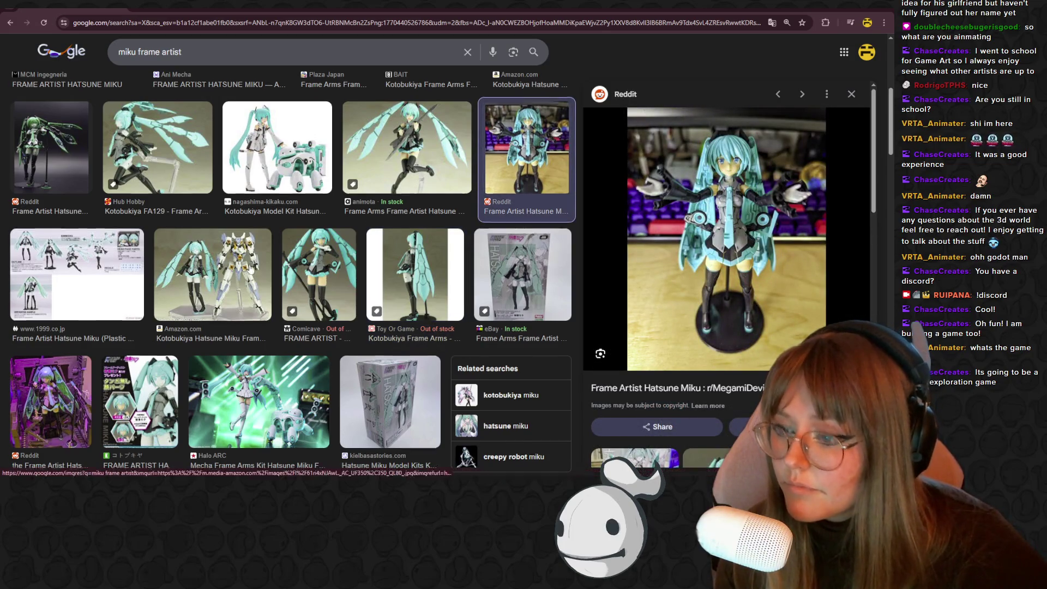
{"action": "scroll", "coordinate": [250, 268], "scroll_direction": "down", "scroll_amount": 2}
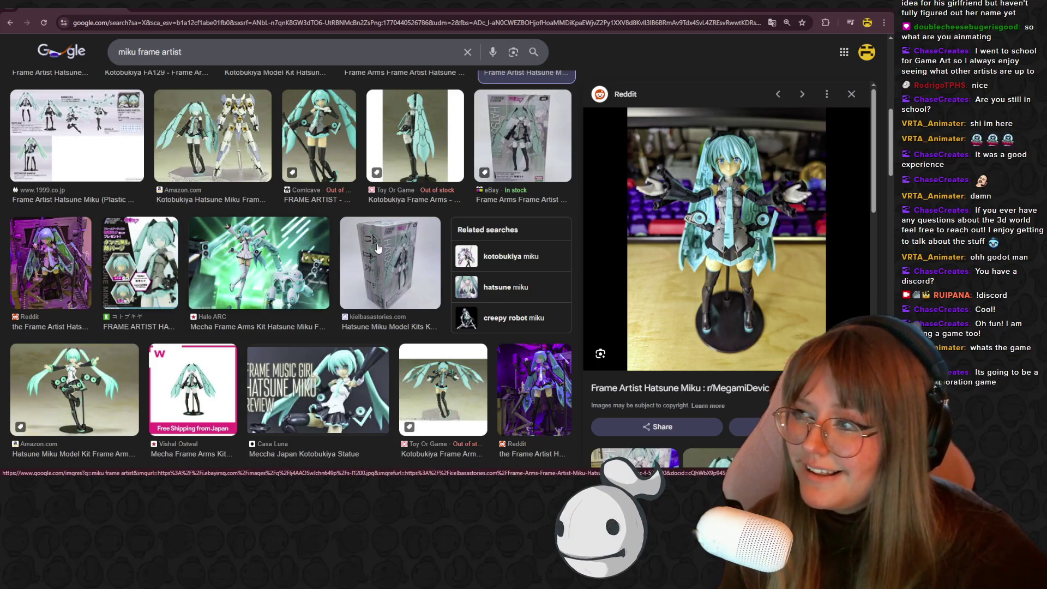
{"action": "scroll", "coordinate": [422, 263], "scroll_direction": "down", "scroll_amount": 2}
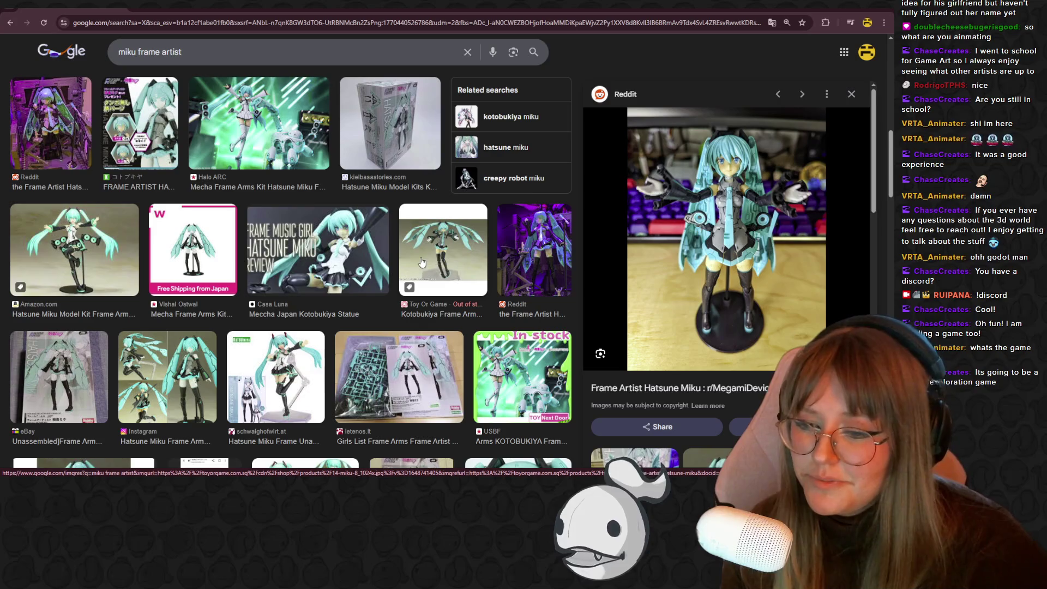
{"action": "scroll", "coordinate": [422, 263], "scroll_direction": "down", "scroll_amount": 2}
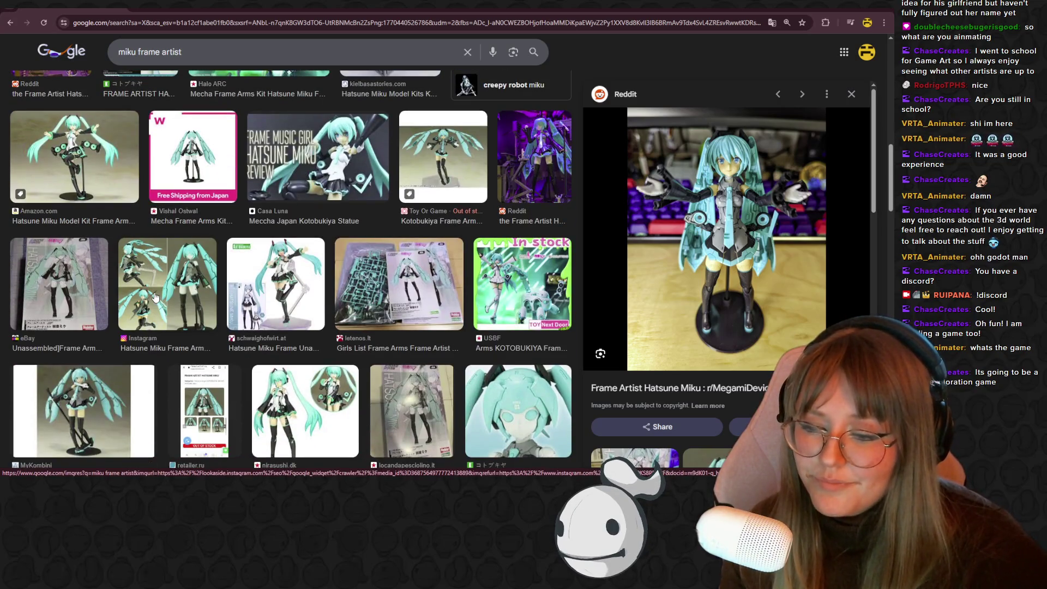
{"action": "left_click", "coordinate": [156, 298]}
{"action": "left_click", "coordinate": [434, 429]}
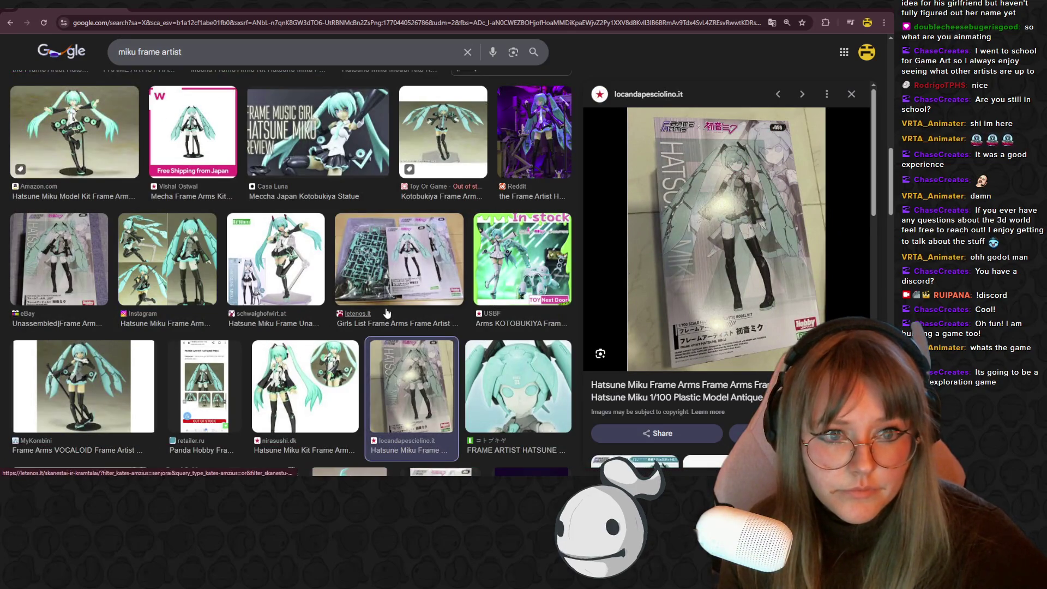
{"action": "scroll", "coordinate": [387, 312], "scroll_direction": "up", "scroll_amount": 5}
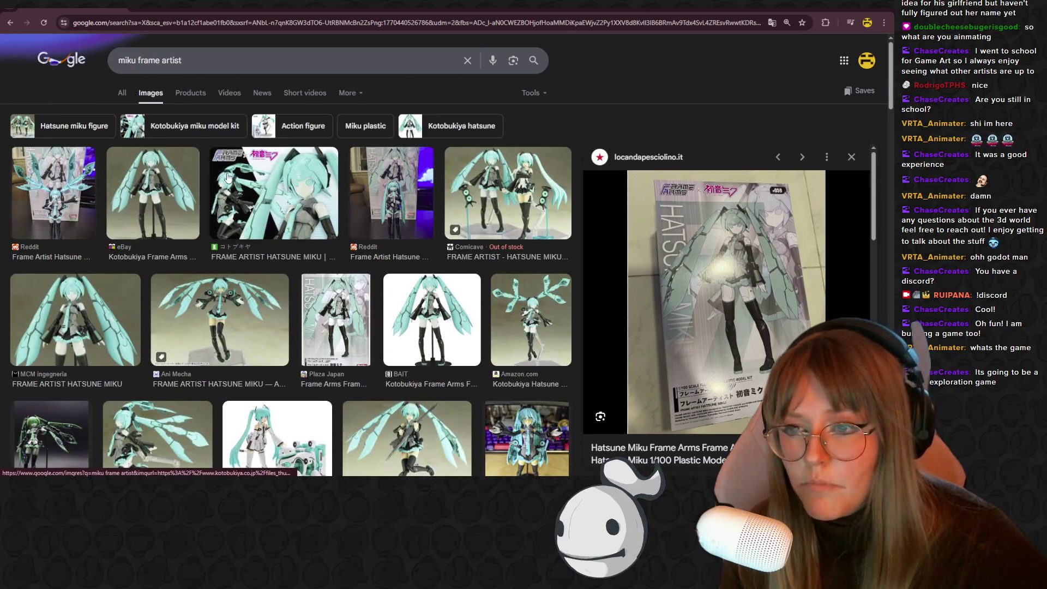
{"action": "left_click", "coordinate": [148, 197]}
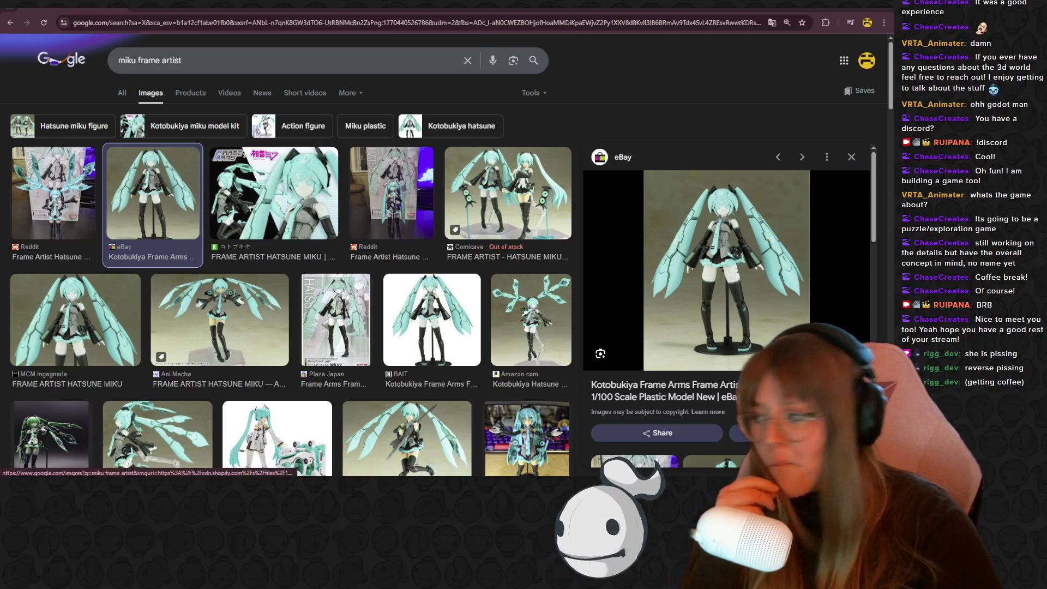
Search images for 'echo png opverwatch' and save the first result as OW_Echo.webp
{"action": "left_click", "coordinate": [133, 6]}
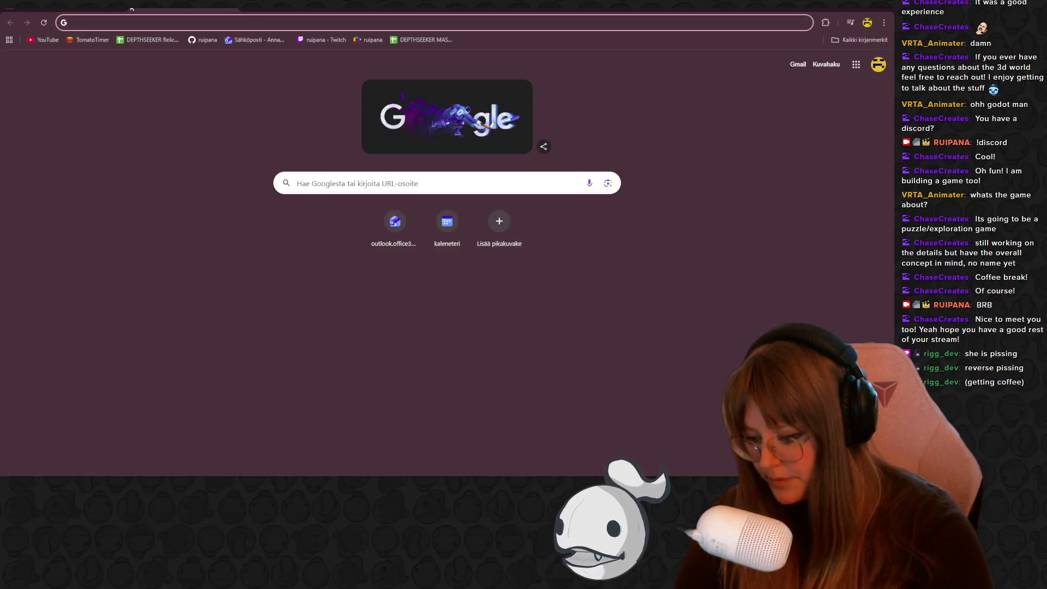
{"action": "type", "text": "echo png opverwatch"}
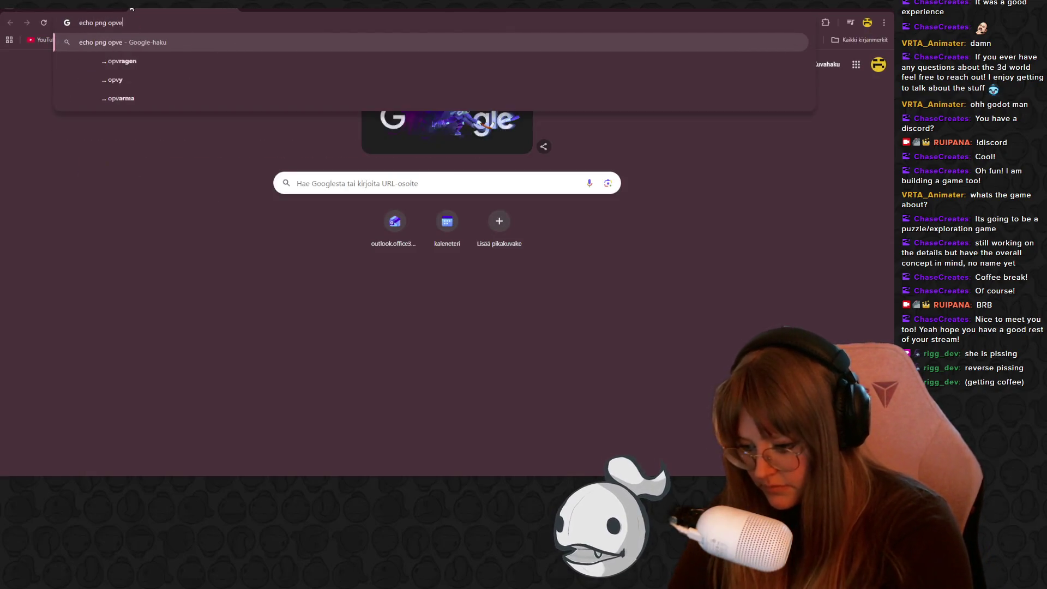
{"action": "key", "text": "Return"}
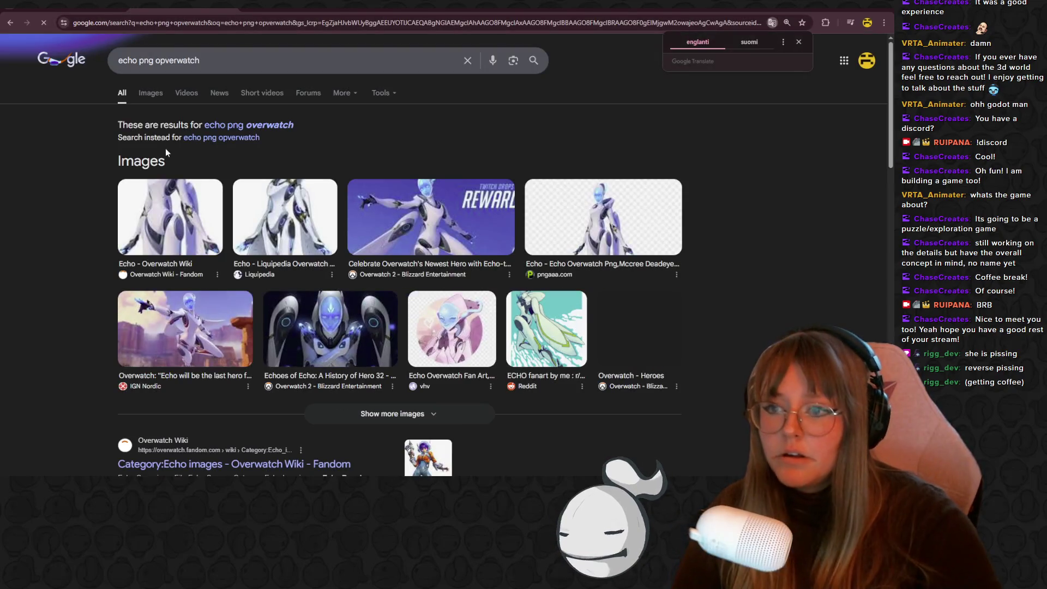
{"action": "left_click", "coordinate": [148, 93]}
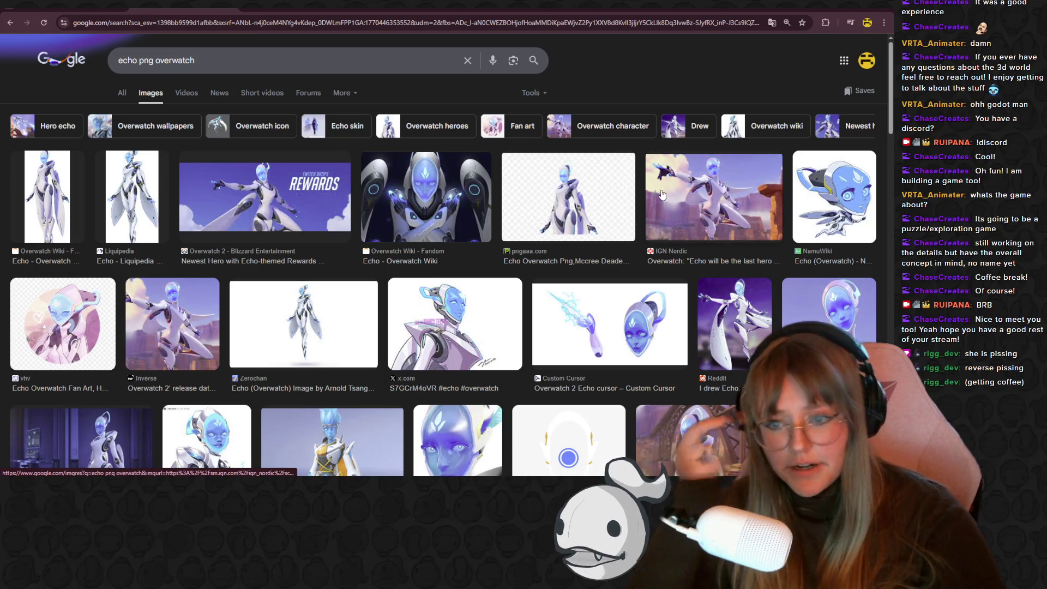
{"action": "left_click", "coordinate": [46, 197]}
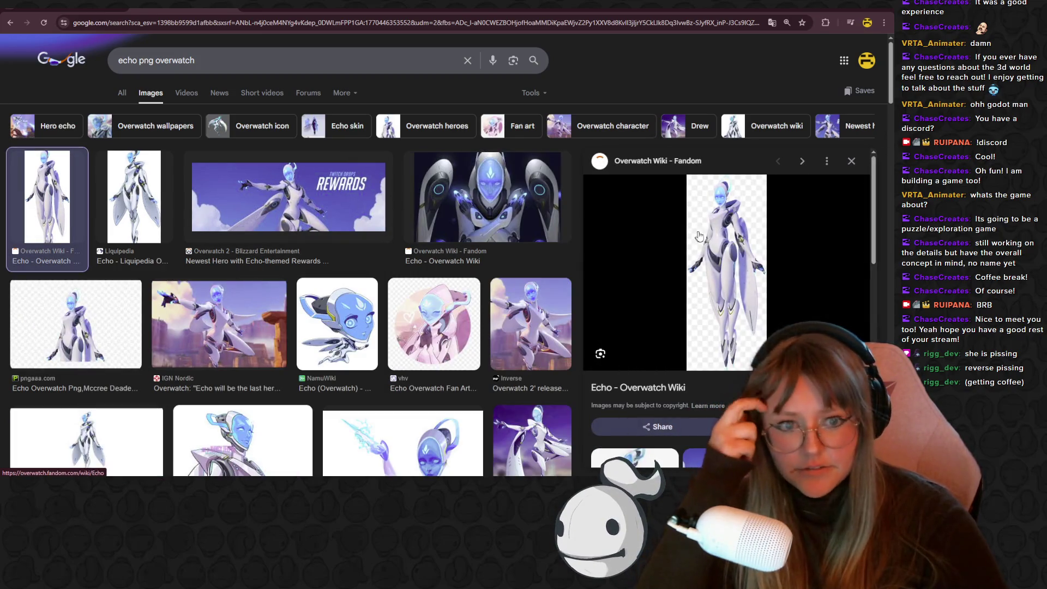
{"action": "right_click", "coordinate": [740, 248]}
{"action": "left_click", "coordinate": [807, 143]}
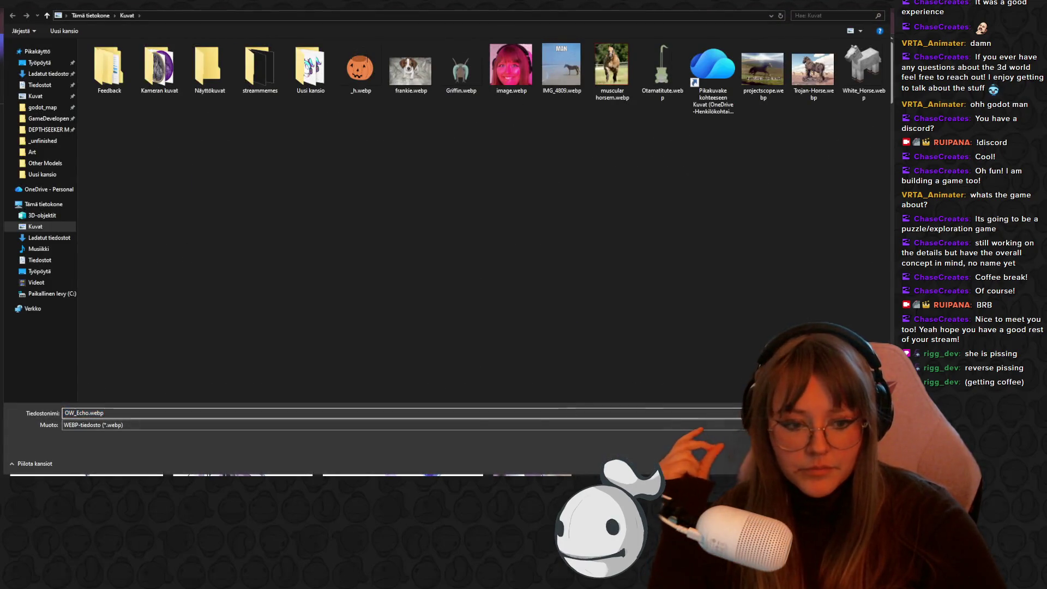
{"action": "key", "text": "Return"}
Search 'hatsune miku png' in a new tab and save the first Miku image
{"action": "key", "text": "ctrl+t"}
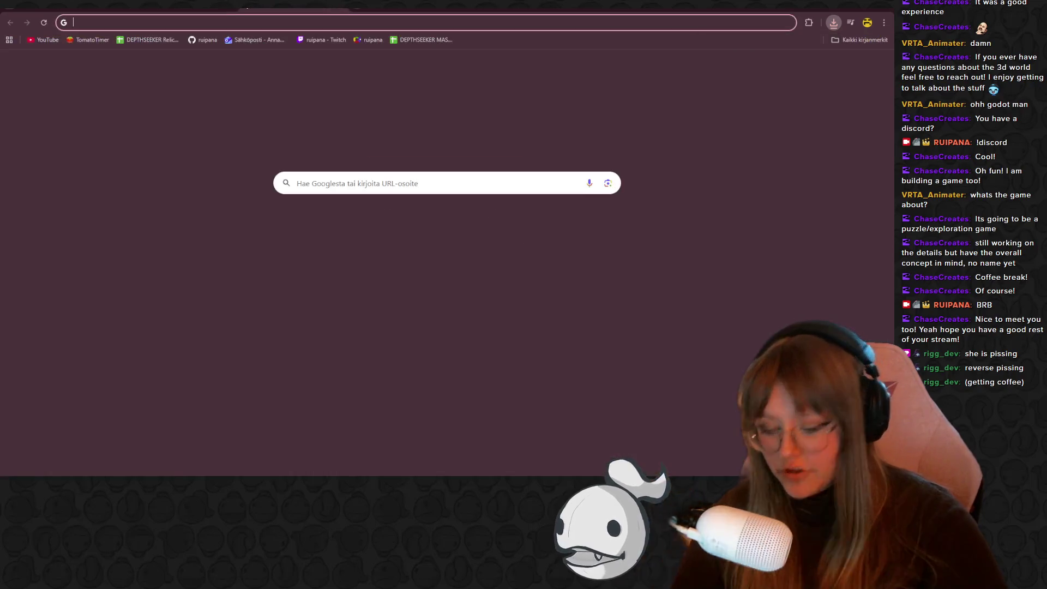
{"action": "type", "text": "hatsune miku png"}
{"action": "key", "text": "Return"}
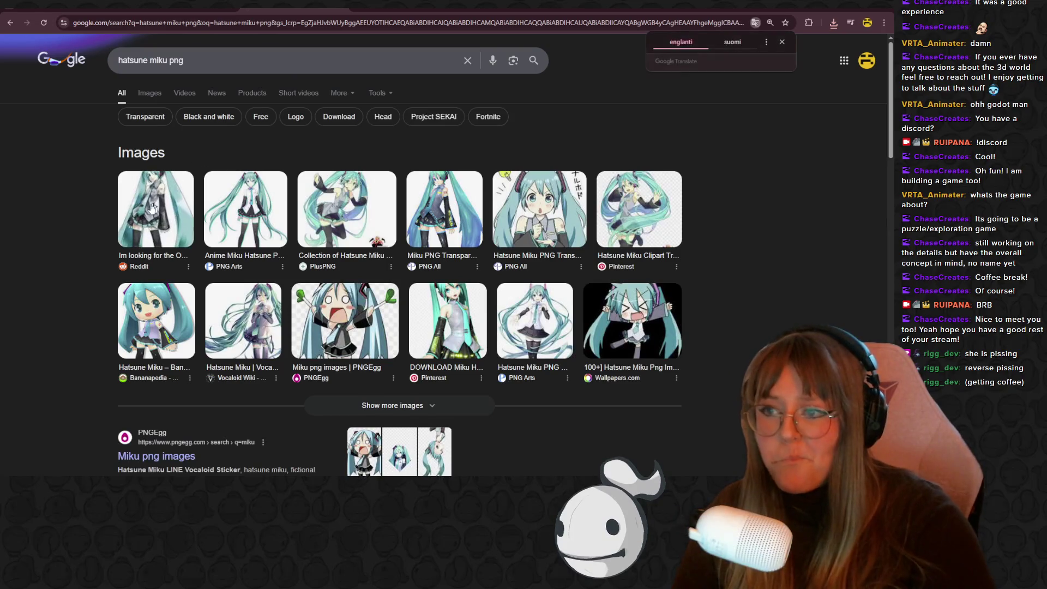
{"action": "left_click", "coordinate": [153, 207]}
{"action": "right_click", "coordinate": [729, 262]}
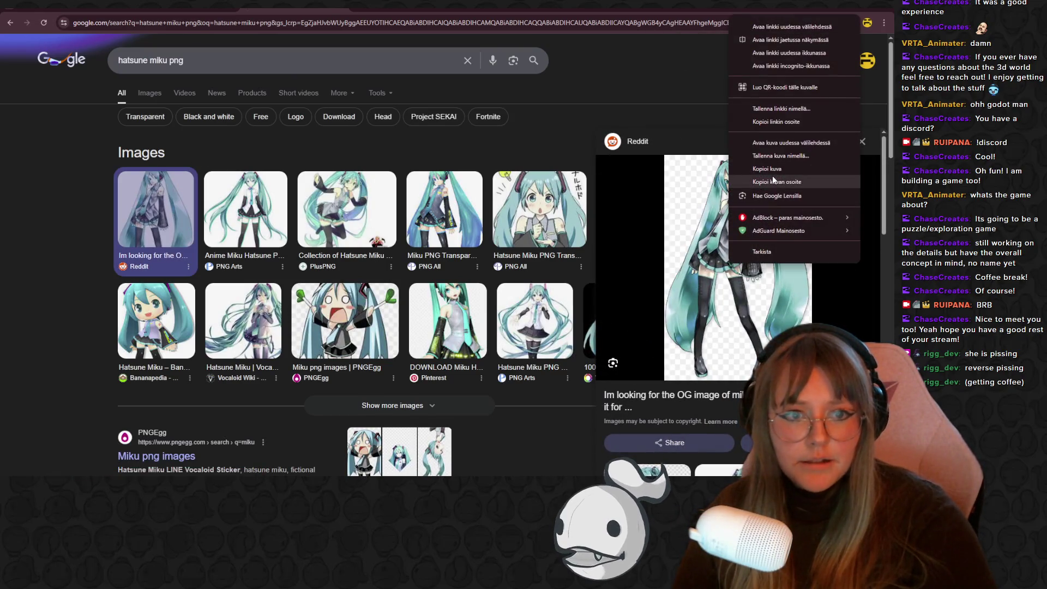
{"action": "left_click", "coordinate": [794, 159]}
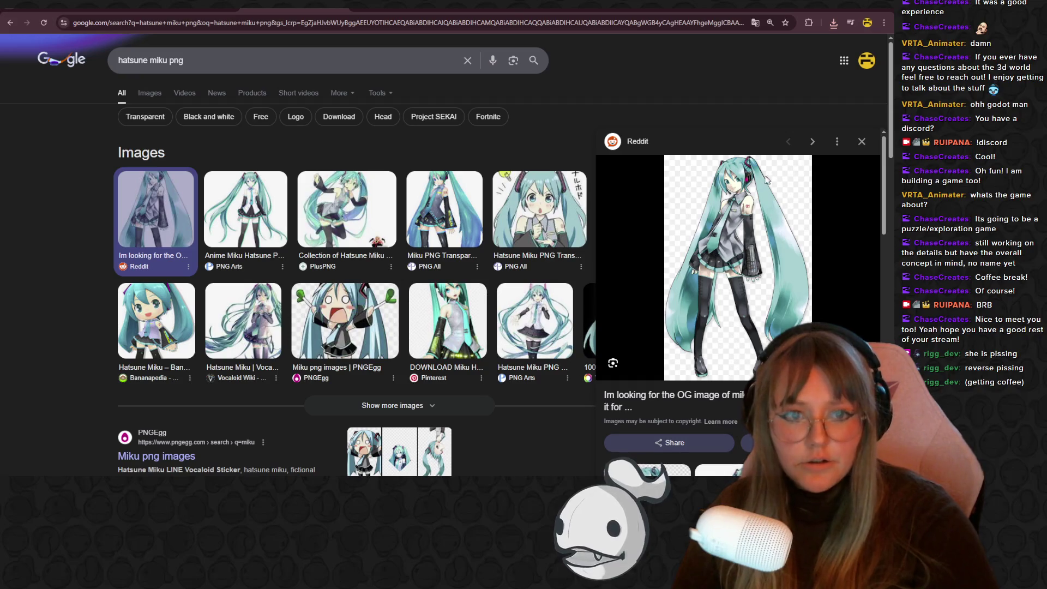
{"action": "key", "text": "Return"}
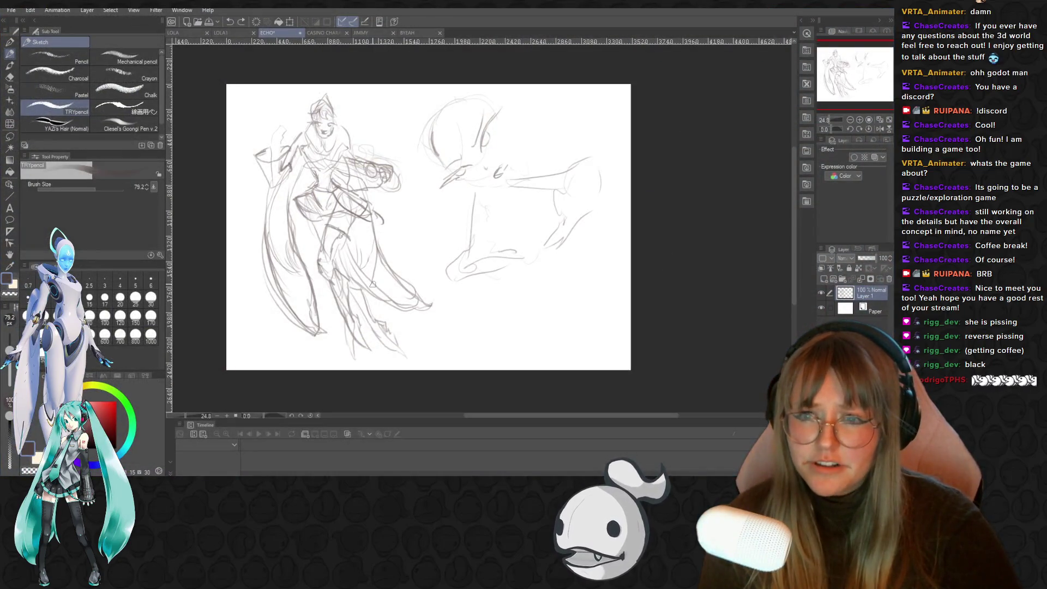
Hide Layer 1's old sketch and add a new blank Layer 2 above it
{"action": "scroll", "coordinate": [373, 284], "scroll_direction": "down", "scroll_amount": 4}
{"action": "scroll", "coordinate": [372, 284], "scroll_direction": "up", "scroll_amount": 2}
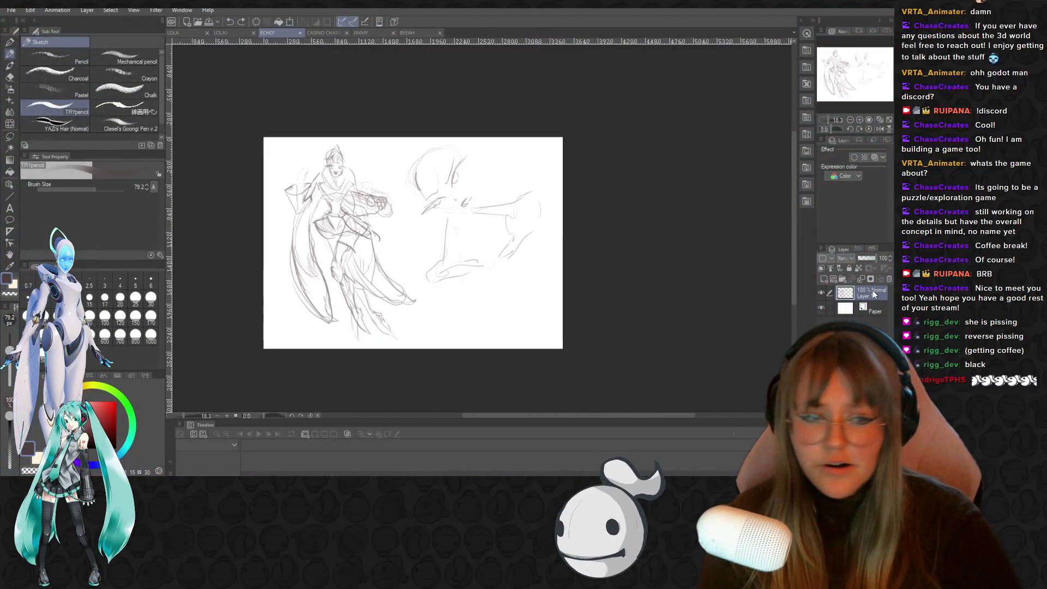
{"action": "left_click", "coordinate": [823, 293]}
{"action": "left_click", "coordinate": [824, 279]}
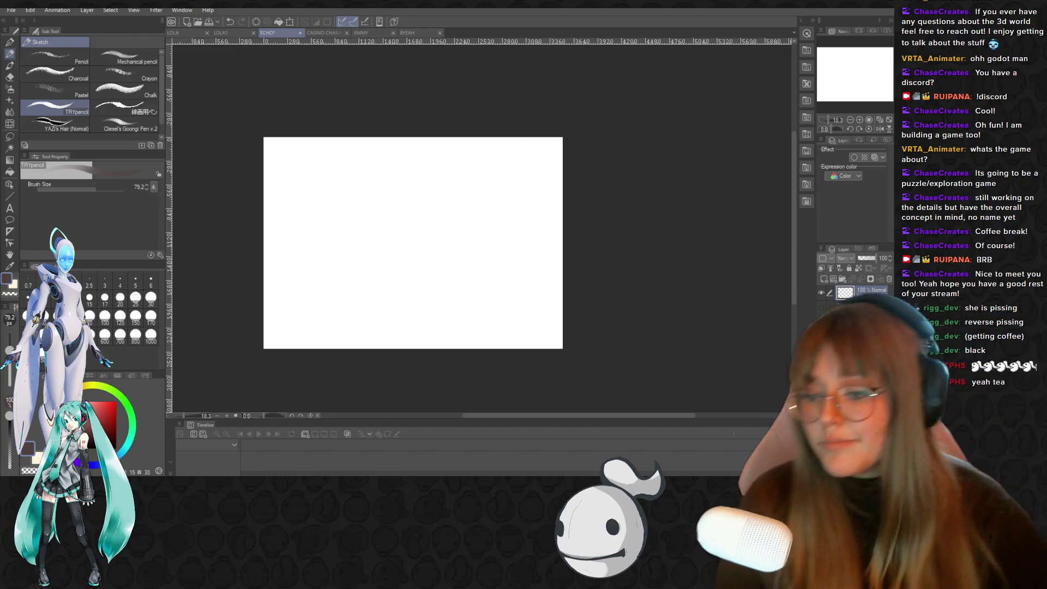
{"action": "mouse_move", "coordinate": [174, 449]}
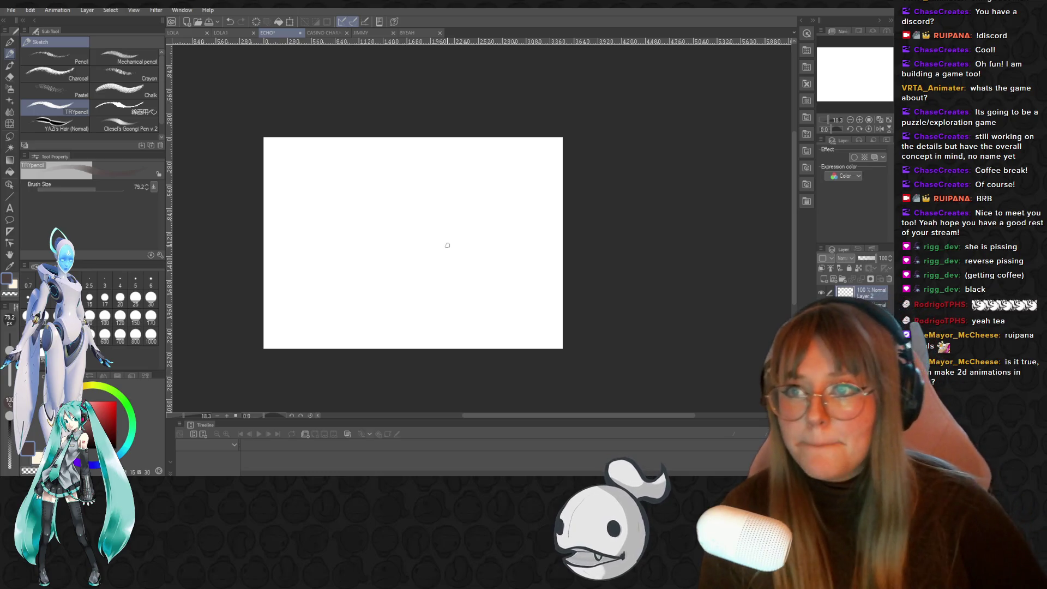
{"action": "scroll", "coordinate": [280, 300], "scroll_direction": "up", "scroll_amount": 1}
{"action": "scroll", "coordinate": [311, 290], "scroll_direction": "up", "scroll_amount": 2}
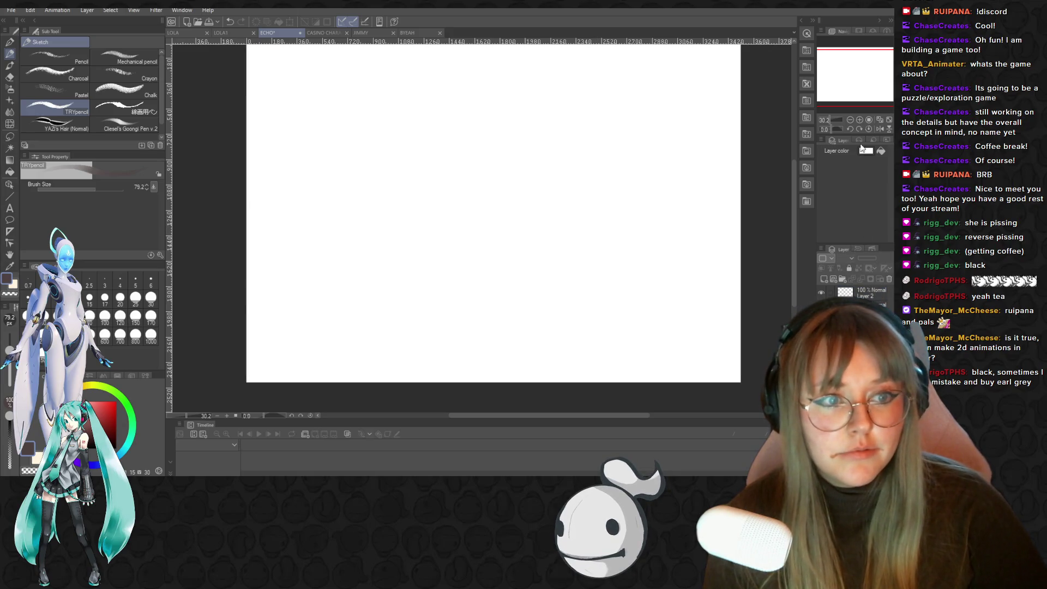
Set the paper layer colour to a muted bluish grey (727579)
{"action": "left_click", "coordinate": [823, 158]}
{"action": "left_click", "coordinate": [661, 236]}
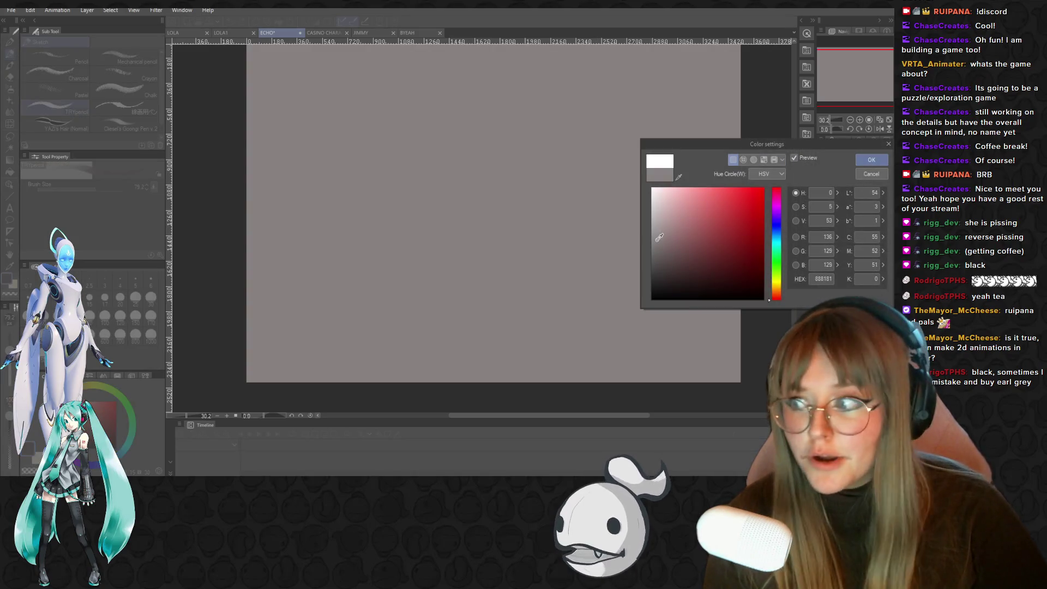
{"action": "left_click", "coordinate": [660, 243]}
{"action": "left_click", "coordinate": [776, 233]}
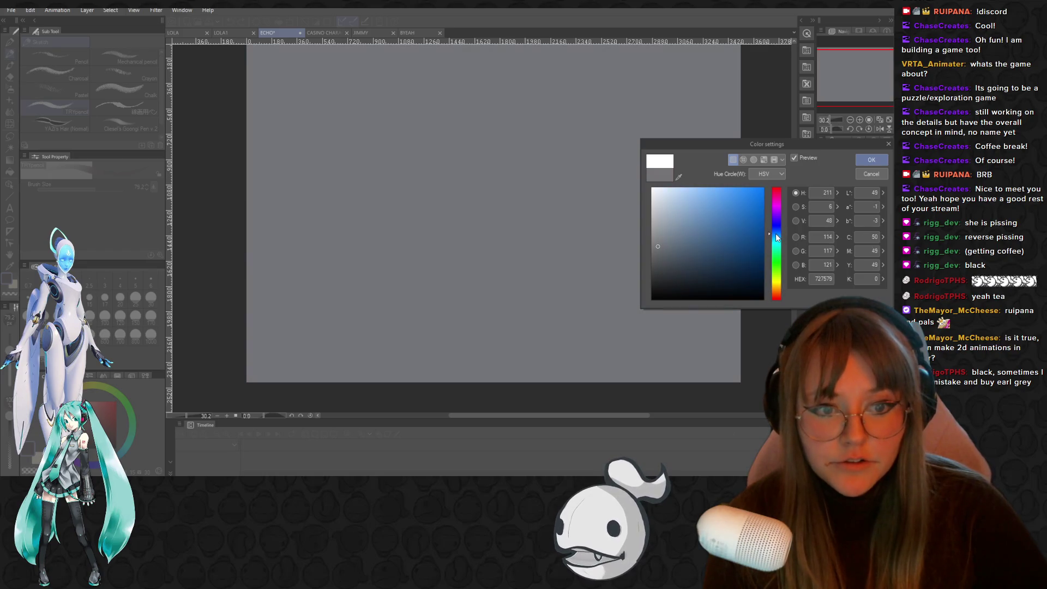
{"action": "left_click", "coordinate": [868, 160]}
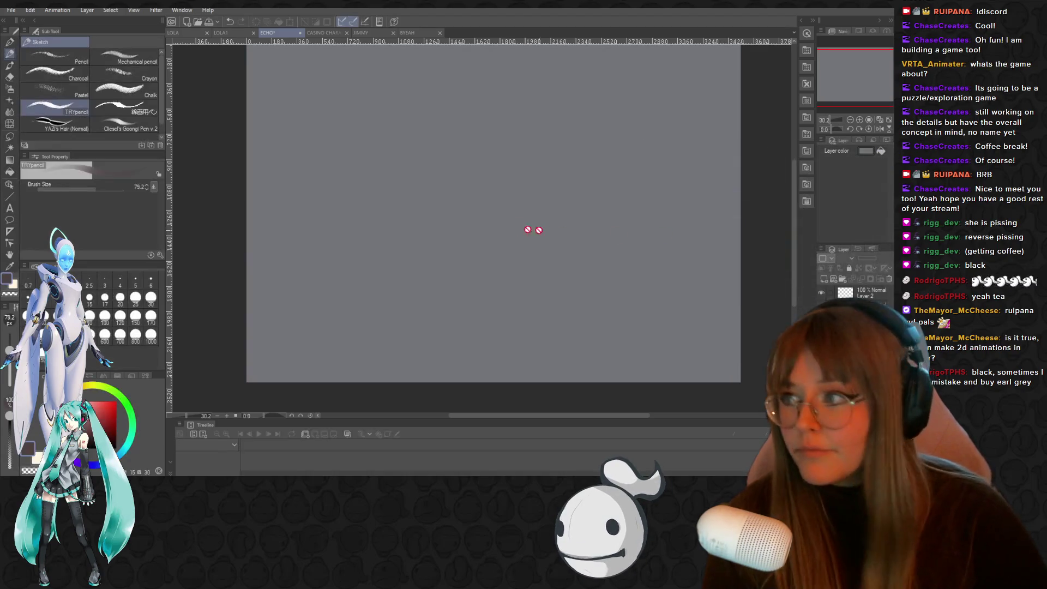
{"action": "scroll", "coordinate": [545, 145], "scroll_direction": "down", "scroll_amount": 1}
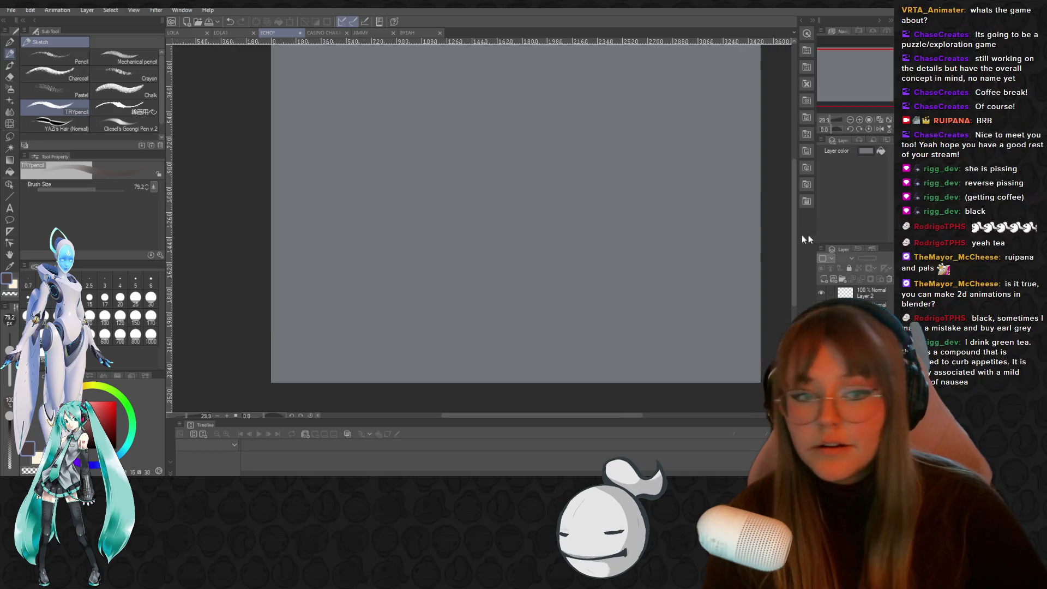
On Layer 2, set the pencil brush size to 46.2 and sketch a rough head oval
{"action": "left_click_drag", "start_coordinate": [793, 227], "coordinate": [794, 218]}
{"action": "left_click", "coordinate": [869, 293]}
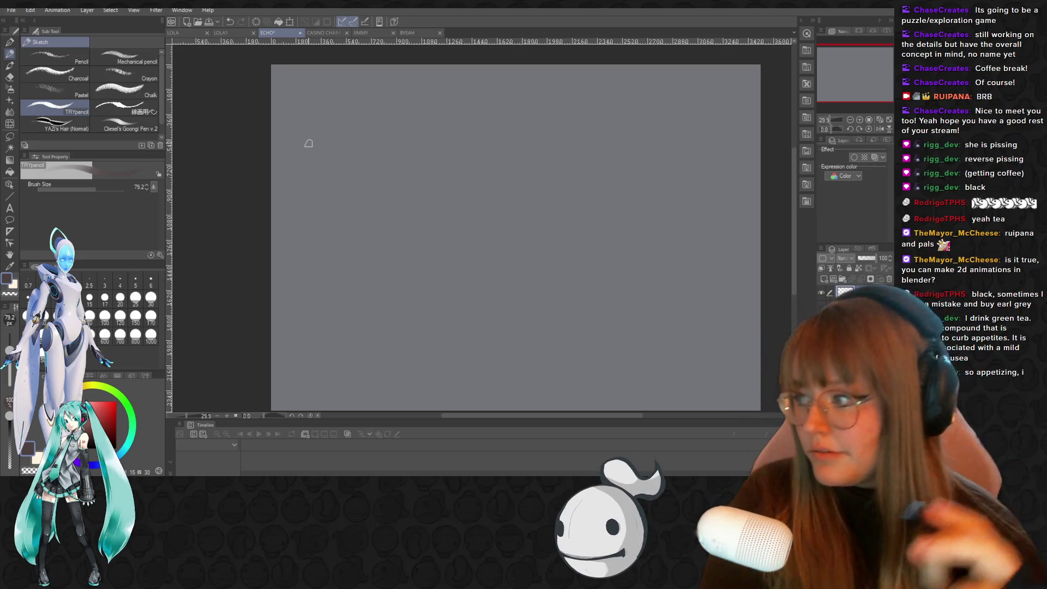
{"action": "left_click", "coordinate": [84, 189]}
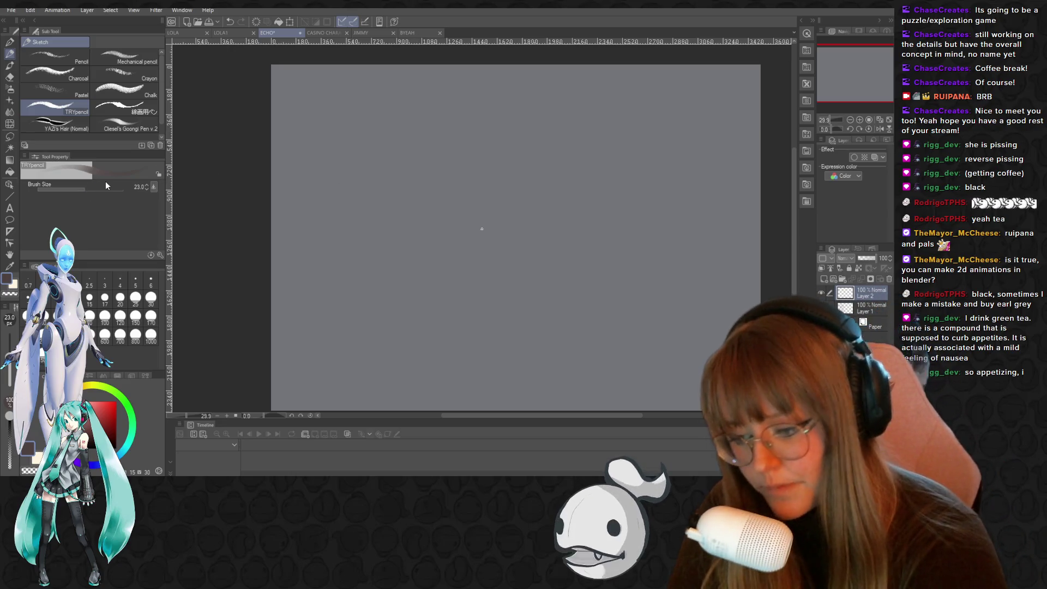
{"action": "left_click", "coordinate": [92, 188]}
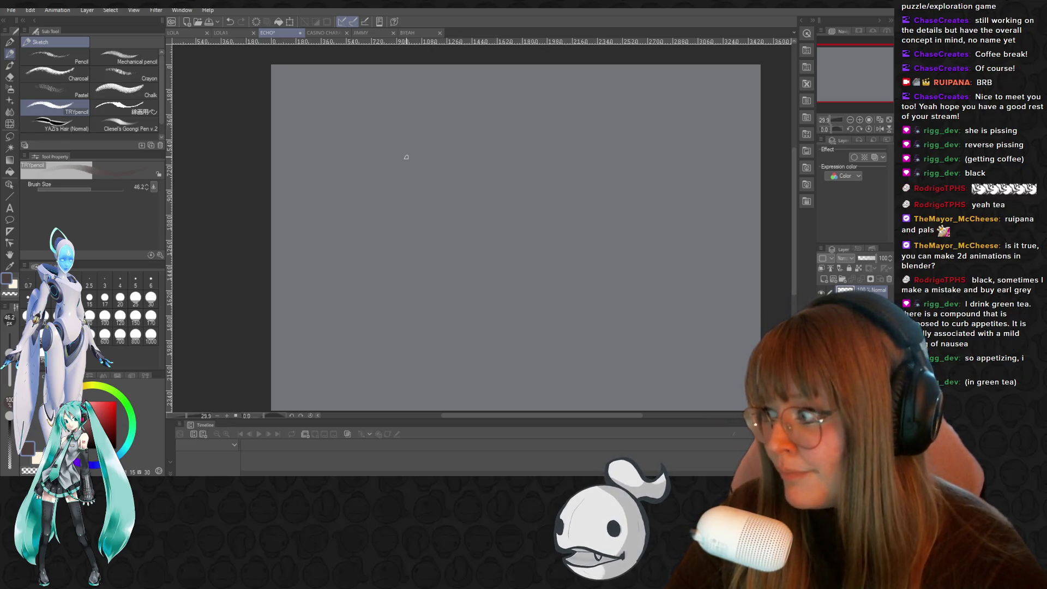
{"action": "scroll", "coordinate": [405, 141], "scroll_direction": "up", "scroll_amount": 1}
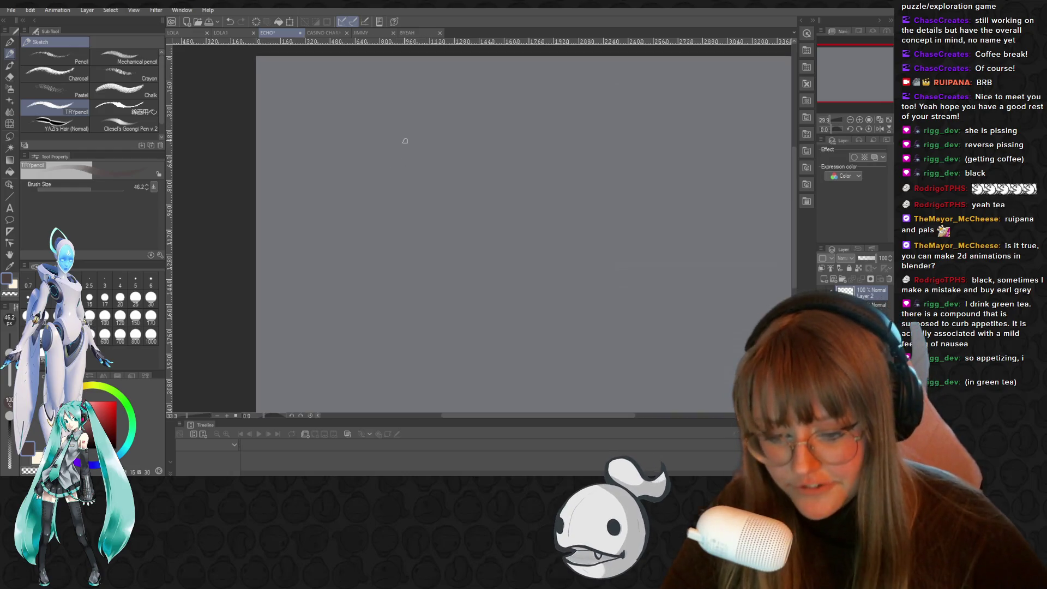
{"action": "left_click_drag", "start_coordinate": [505, 415], "coordinate": [523, 416]}
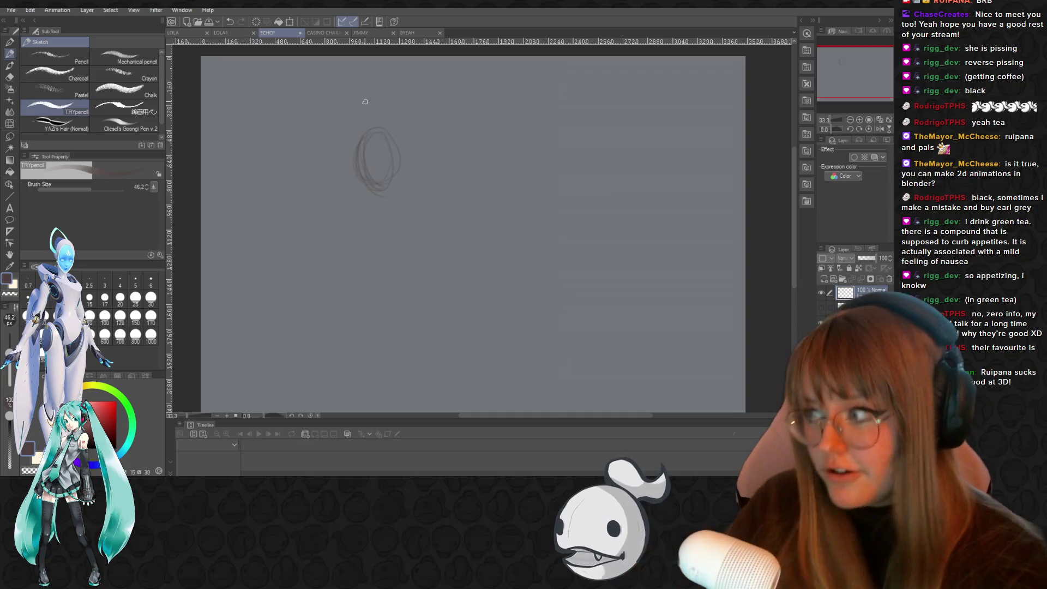
Darken the oval's sides, add a tall pointed peak on top, and mark in the eyes
{"action": "left_click_drag", "start_coordinate": [376, 129], "coordinate": [395, 197]}
{"action": "mouse_move", "coordinate": [358, 135]}
{"action": "left_mouse_down"}
{"action": "mouse_move", "coordinate": [361, 201]}
{"action": "mouse_move", "coordinate": [349, 149]}
{"action": "mouse_move", "coordinate": [375, 91]}
{"action": "mouse_move", "coordinate": [405, 136]}
{"action": "mouse_move", "coordinate": [401, 174]}
{"action": "mouse_move", "coordinate": [390, 103]}
{"action": "mouse_move", "coordinate": [365, 110]}
{"action": "mouse_move", "coordinate": [348, 143]}
{"action": "mouse_move", "coordinate": [357, 170]}
{"action": "mouse_move", "coordinate": [345, 147]}
{"action": "mouse_move", "coordinate": [377, 86]}
{"action": "mouse_move", "coordinate": [409, 131]}
{"action": "left_mouse_up"}
{"action": "mouse_move", "coordinate": [382, 94]}
{"action": "left_mouse_down"}
{"action": "mouse_move", "coordinate": [363, 130]}
{"action": "mouse_move", "coordinate": [364, 183]}
{"action": "left_mouse_up"}
{"action": "mouse_move", "coordinate": [385, 95]}
{"action": "left_mouse_down"}
{"action": "mouse_move", "coordinate": [410, 140]}
{"action": "mouse_move", "coordinate": [389, 94]}
{"action": "mouse_move", "coordinate": [360, 179]}
{"action": "mouse_move", "coordinate": [363, 134]}
{"action": "mouse_move", "coordinate": [387, 123]}
{"action": "mouse_move", "coordinate": [398, 150]}
{"action": "mouse_move", "coordinate": [374, 208]}
{"action": "mouse_move", "coordinate": [404, 177]}
{"action": "mouse_move", "coordinate": [396, 203]}
{"action": "left_mouse_up"}
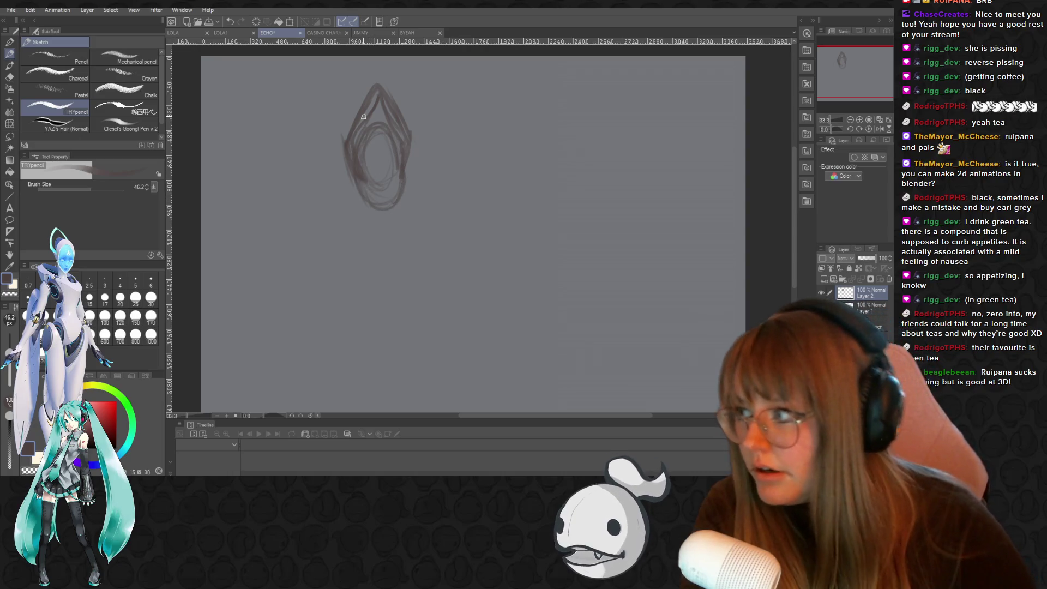
{"action": "scroll", "coordinate": [421, 179], "scroll_direction": "down", "scroll_amount": 2}
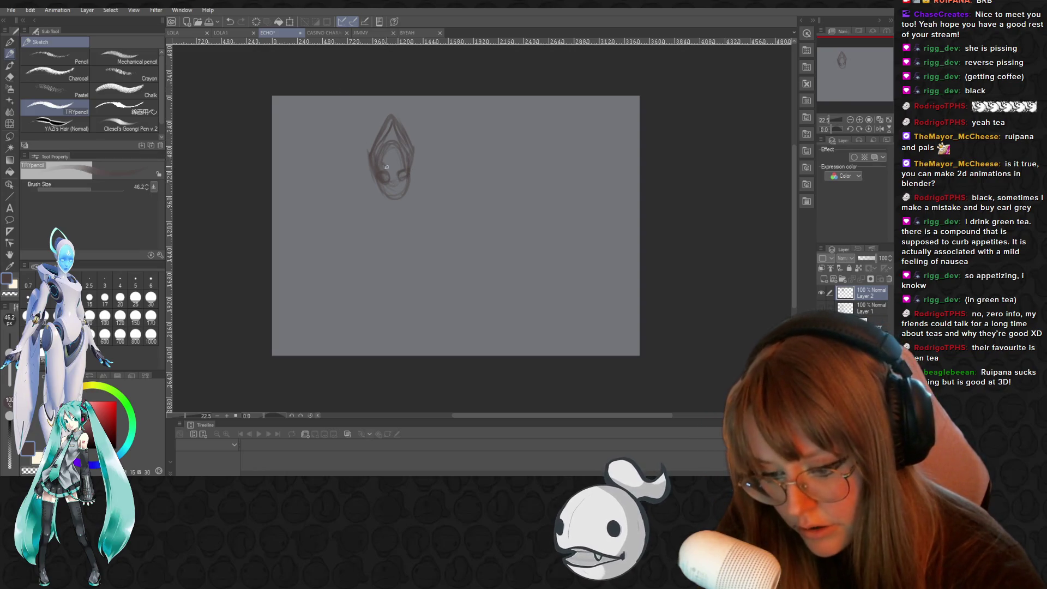
{"action": "left_click_drag", "start_coordinate": [395, 169], "coordinate": [392, 172]}
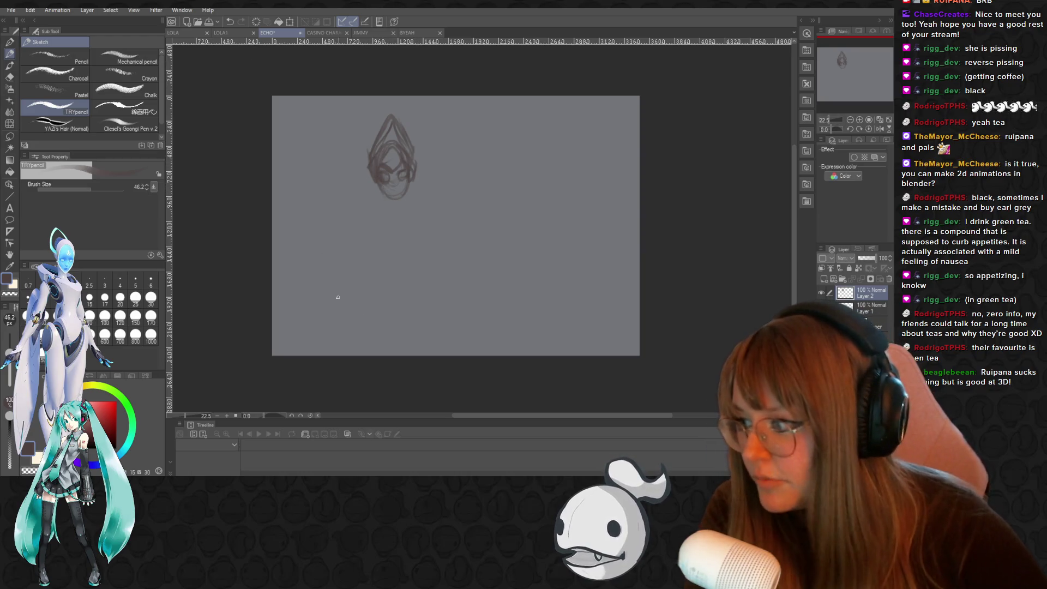
Zoom in to pencil a mouth and lower chin line, then rough in the face's left side
{"action": "scroll", "coordinate": [390, 355], "scroll_direction": "up", "scroll_amount": 2}
{"action": "scroll", "coordinate": [361, 288], "scroll_direction": "up", "scroll_amount": 2}
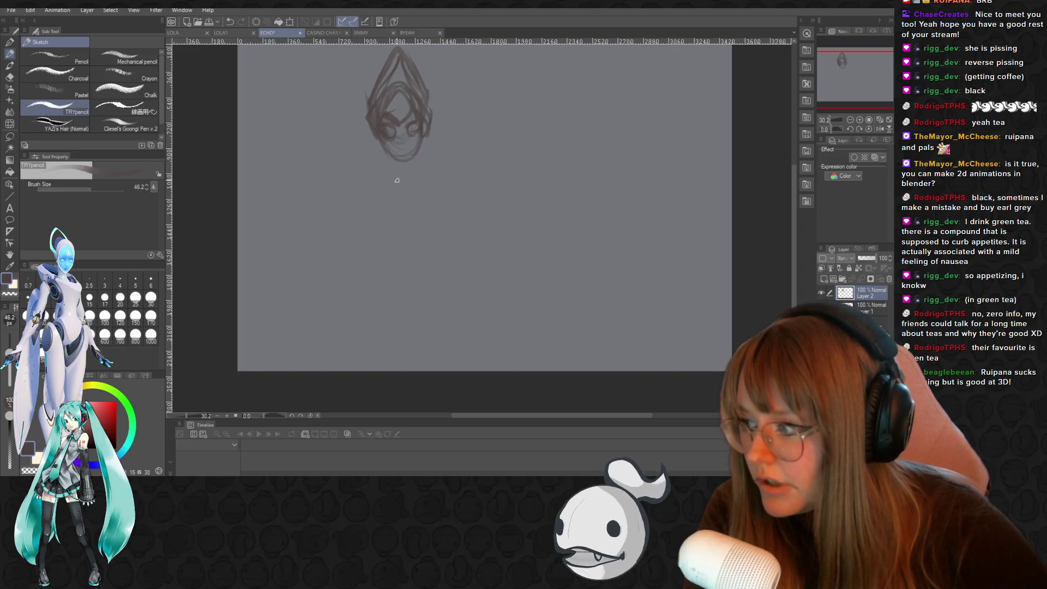
{"action": "scroll", "coordinate": [396, 73], "scroll_direction": "up", "scroll_amount": 3}
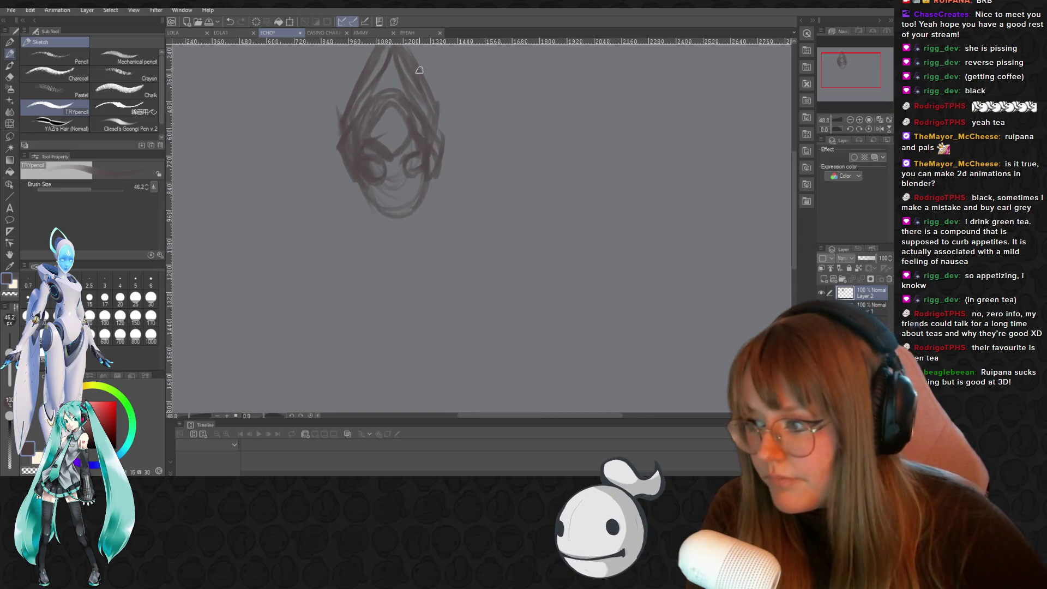
{"action": "scroll", "coordinate": [419, 70], "scroll_direction": "up", "scroll_amount": 2}
{"action": "mouse_move", "coordinate": [379, 249]}
{"action": "left_mouse_down"}
{"action": "mouse_move", "coordinate": [402, 264]}
{"action": "mouse_move", "coordinate": [416, 257]}
{"action": "left_mouse_up"}
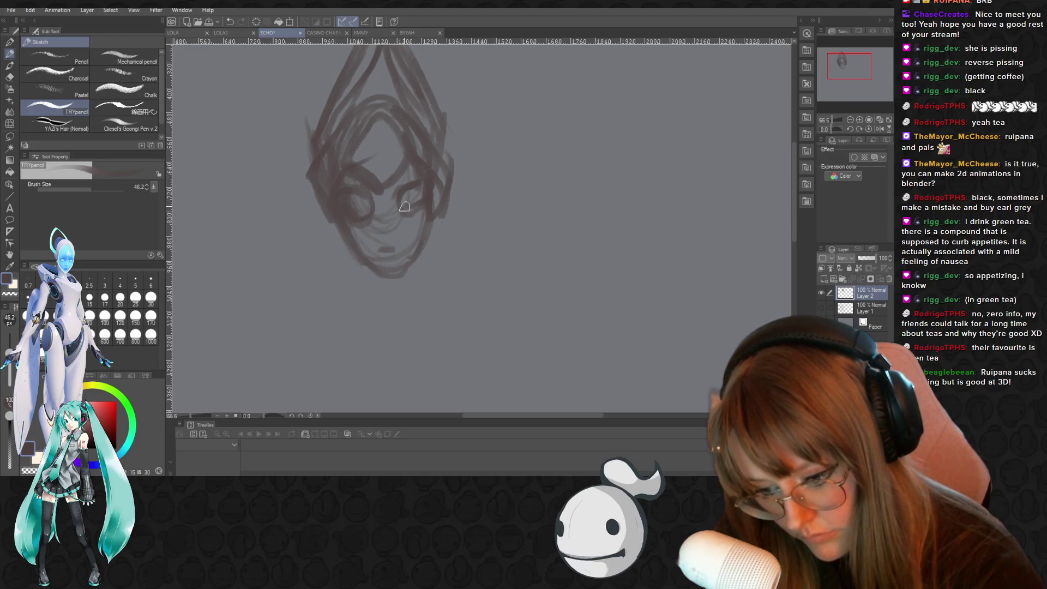
{"action": "scroll", "coordinate": [429, 234], "scroll_direction": "down", "scroll_amount": 3}
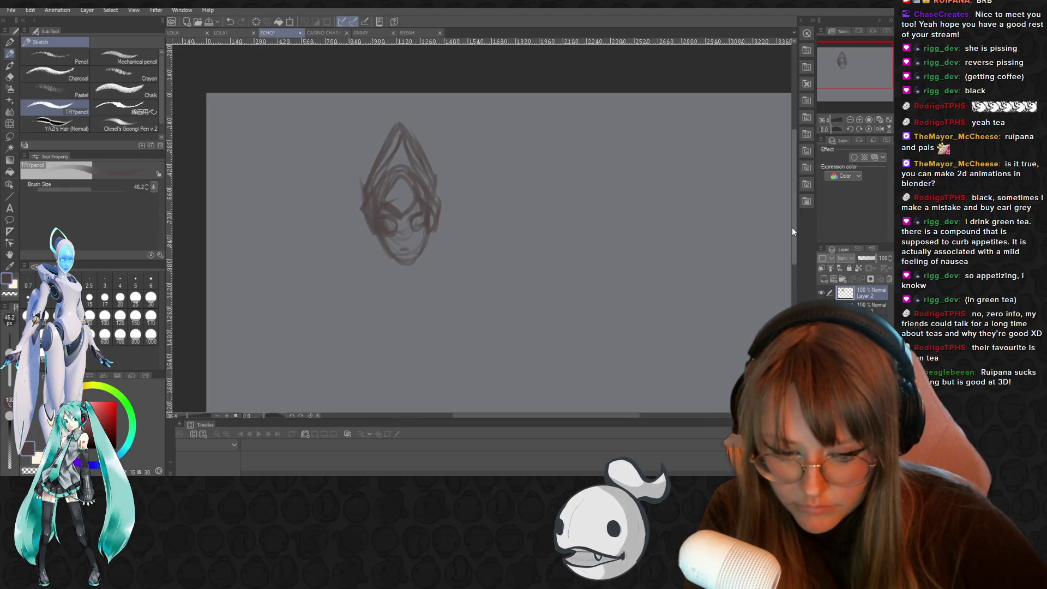
{"action": "left_click_drag", "start_coordinate": [792, 227], "coordinate": [792, 247]}
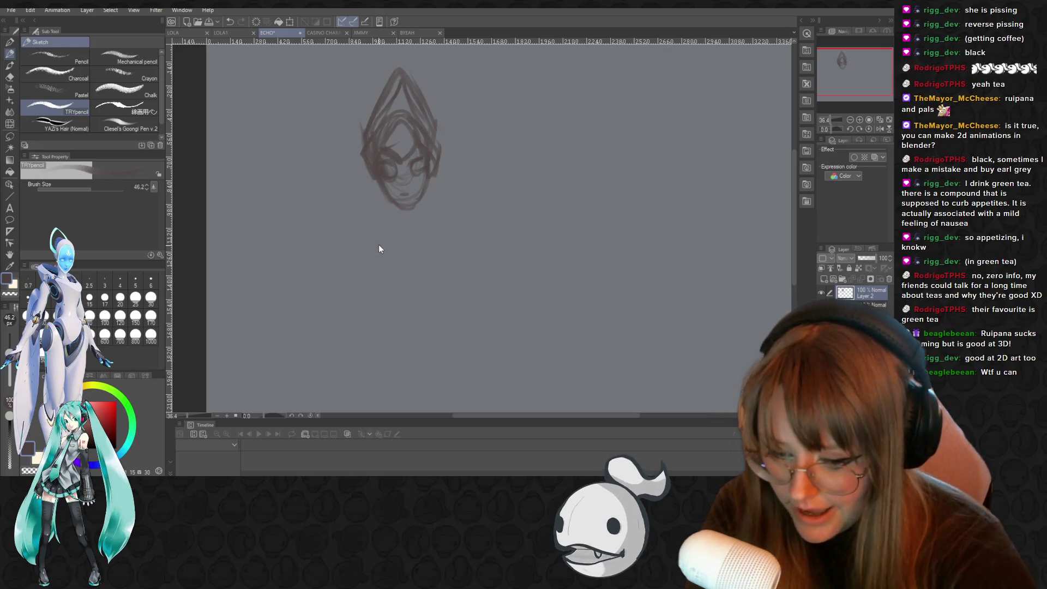
{"action": "mouse_move", "coordinate": [375, 212]}
{"action": "left_mouse_down"}
{"action": "mouse_move", "coordinate": [369, 184]}
{"action": "mouse_move", "coordinate": [362, 197]}
{"action": "mouse_move", "coordinate": [405, 231]}
{"action": "left_mouse_up"}
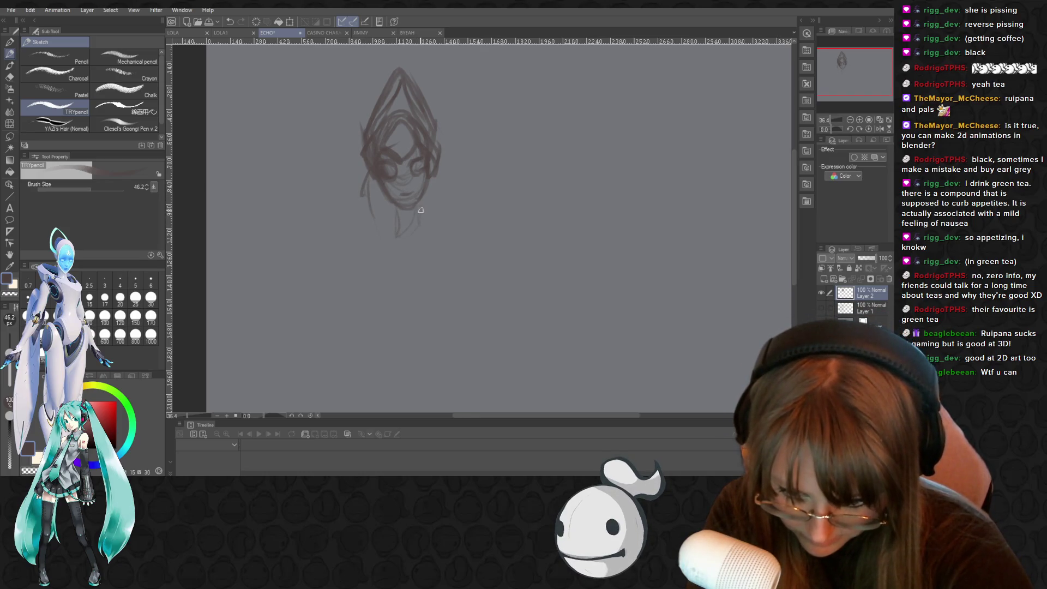
Draw a curve from the face down to the neck and retrace the chin's right side
{"action": "mouse_move", "coordinate": [367, 177]}
{"action": "left_mouse_down"}
{"action": "mouse_move", "coordinate": [357, 201]}
{"action": "mouse_move", "coordinate": [398, 260]}
{"action": "mouse_move", "coordinate": [441, 231]}
{"action": "mouse_move", "coordinate": [403, 279]}
{"action": "mouse_move", "coordinate": [452, 204]}
{"action": "left_mouse_up"}
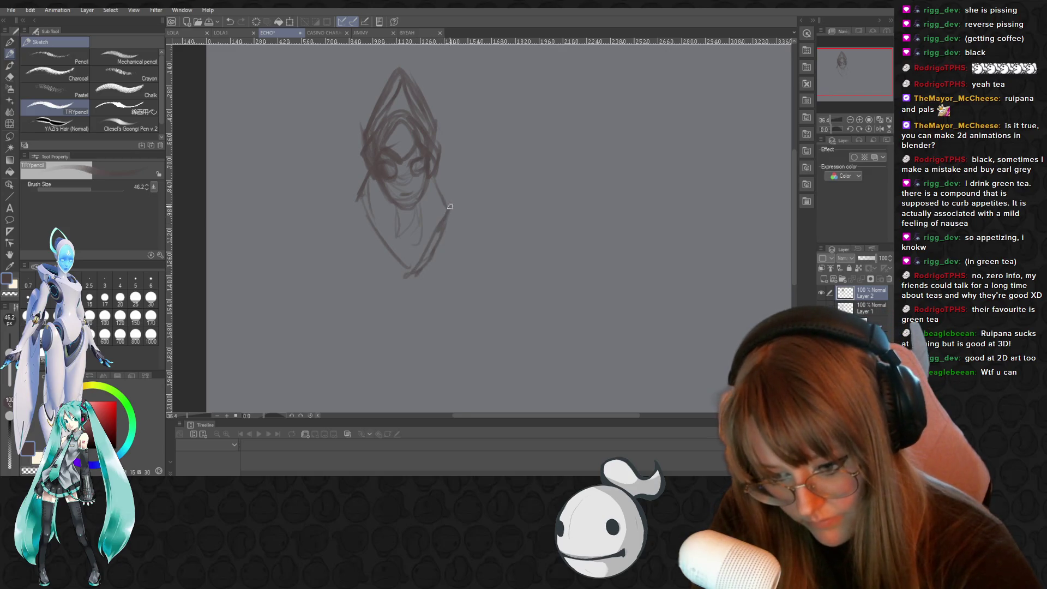
{"action": "mouse_move", "coordinate": [377, 180]}
{"action": "left_mouse_down"}
{"action": "mouse_move", "coordinate": [364, 218]}
{"action": "mouse_move", "coordinate": [407, 276]}
{"action": "left_mouse_up"}
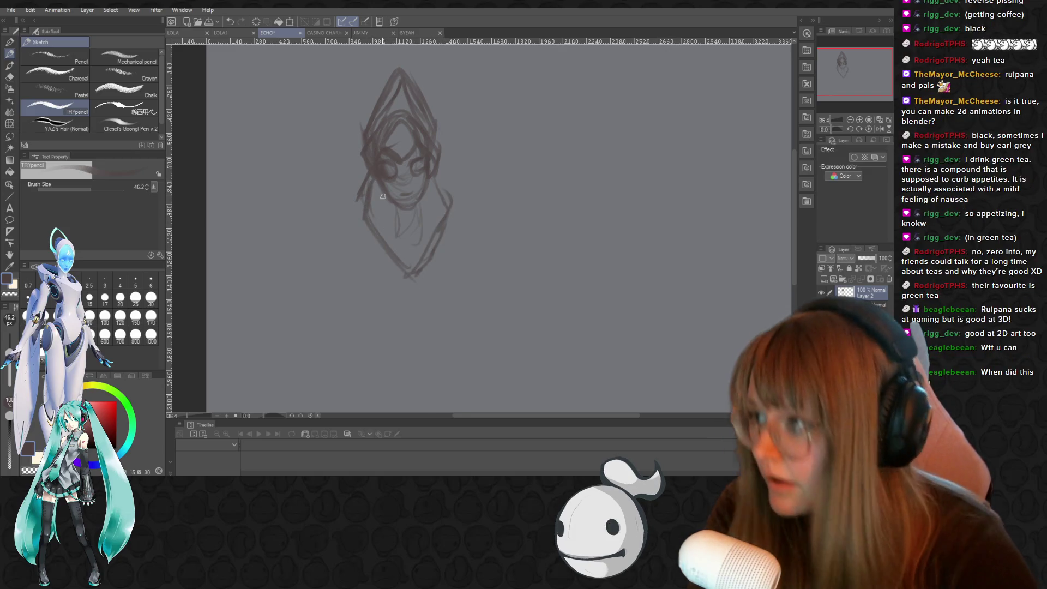
{"action": "scroll", "coordinate": [311, 304], "scroll_direction": "down", "scroll_amount": 2}
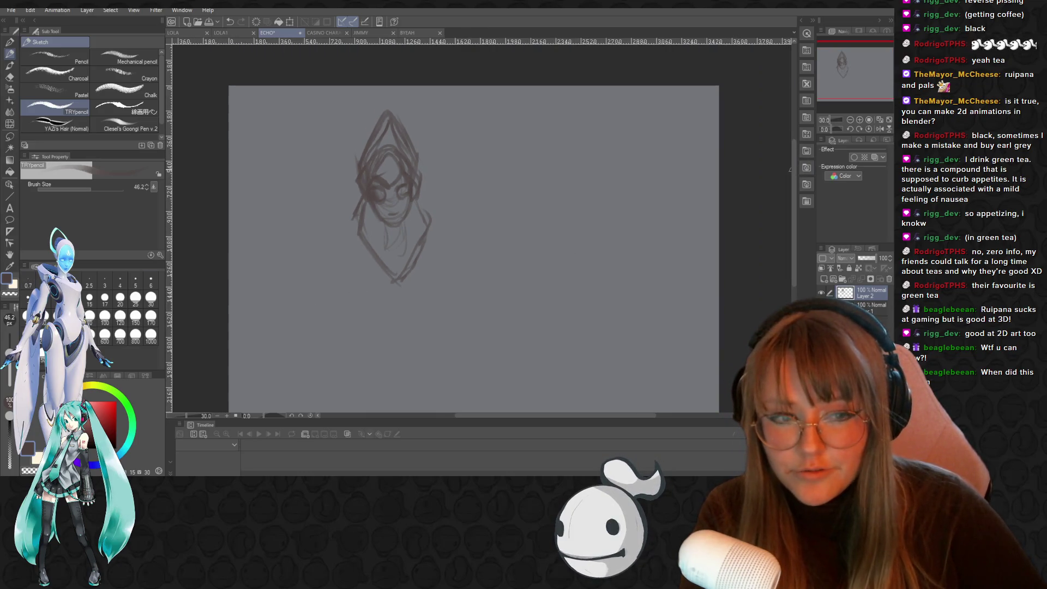
{"action": "left_click_drag", "start_coordinate": [794, 169], "coordinate": [793, 181]}
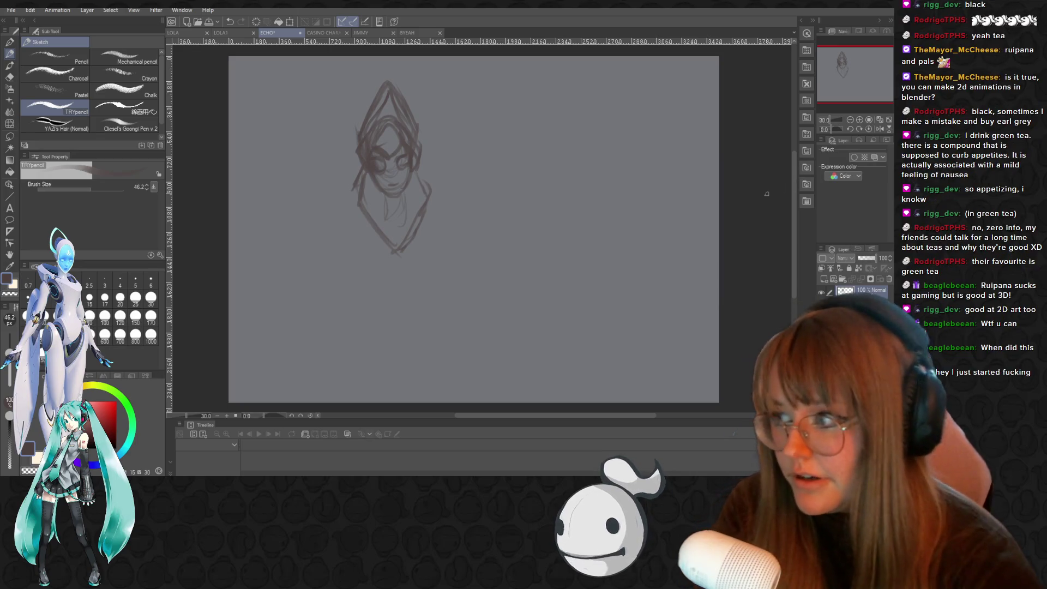
On another new layer, sketch the torso's sides, its lower curve, the waist and the hips
{"action": "key", "text": "ctrl+shift+n"}
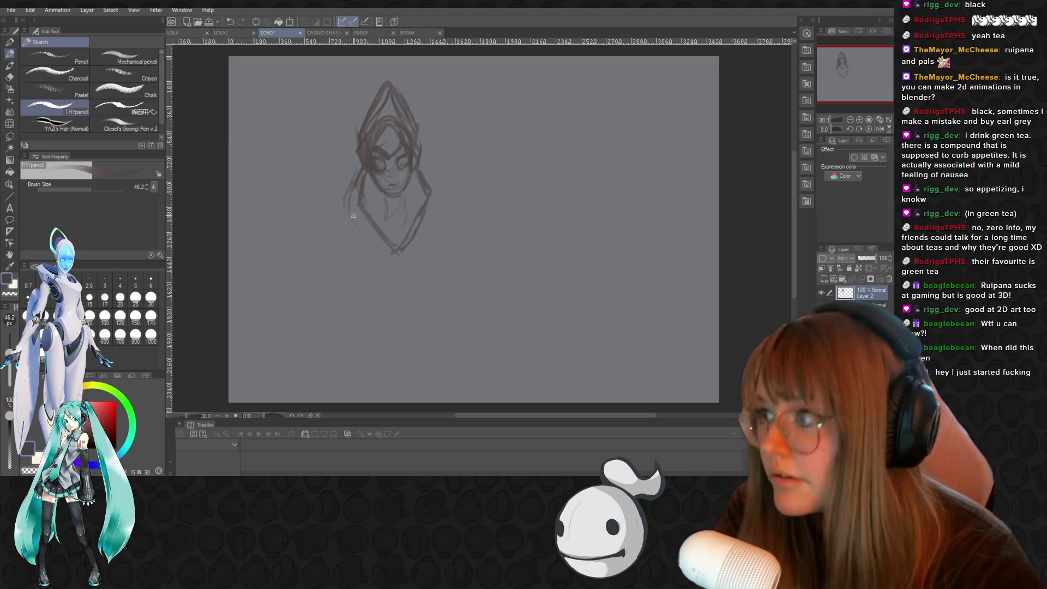
{"action": "left_click_drag", "start_coordinate": [378, 263], "coordinate": [384, 270]}
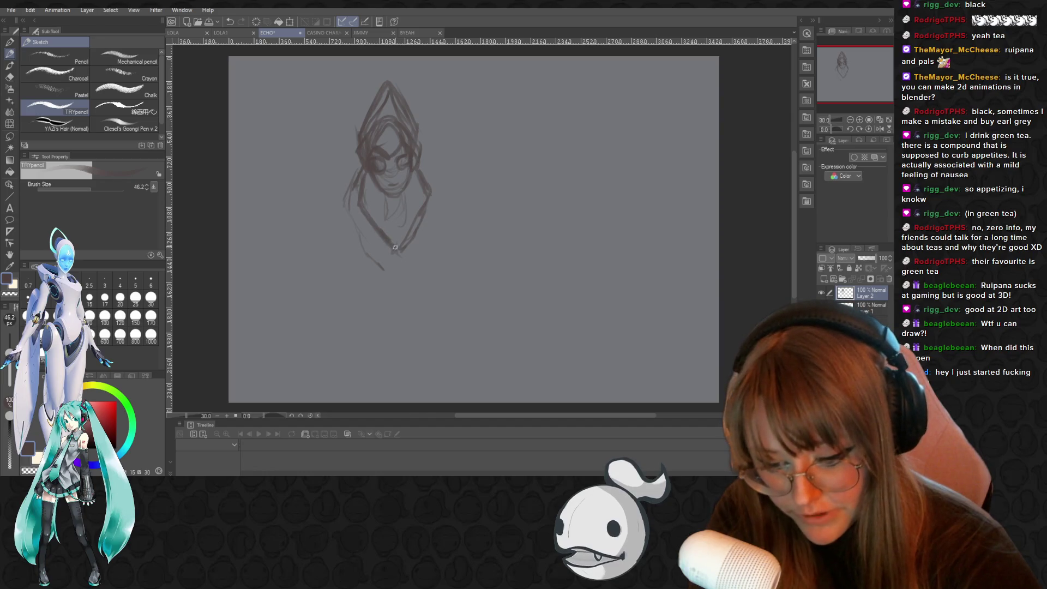
{"action": "mouse_move", "coordinate": [442, 215]}
{"action": "left_mouse_down"}
{"action": "mouse_move", "coordinate": [407, 268]}
{"action": "mouse_move", "coordinate": [351, 241]}
{"action": "left_mouse_up"}
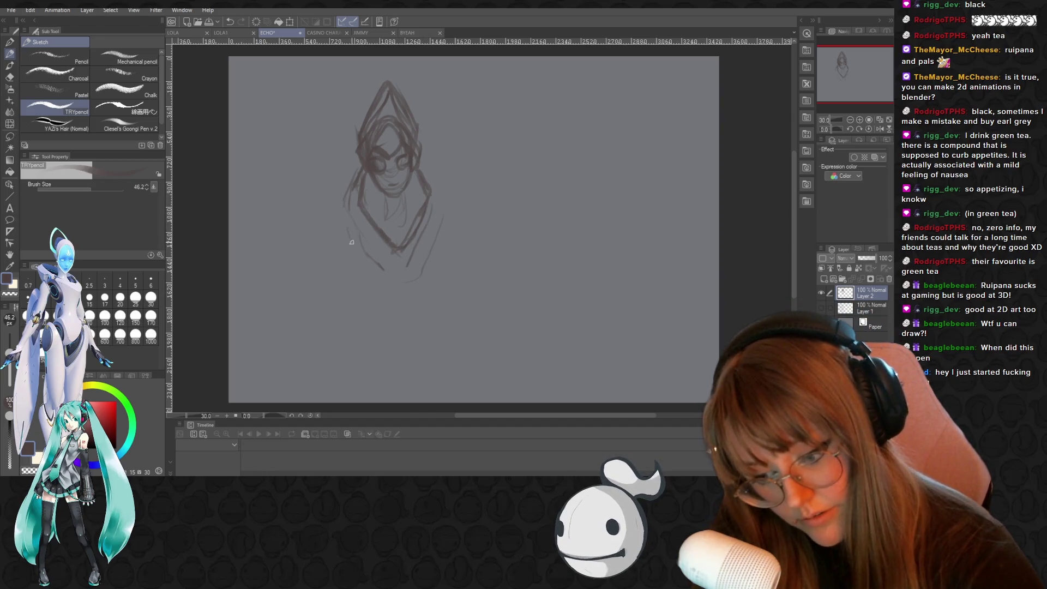
{"action": "left_click_drag", "start_coordinate": [384, 277], "coordinate": [412, 281]}
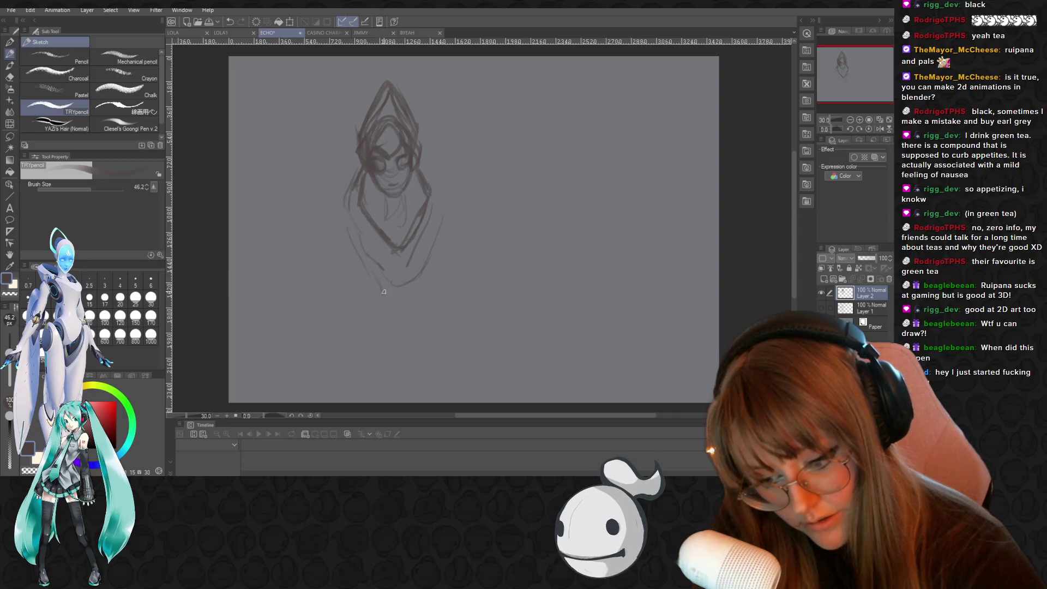
{"action": "left_click_drag", "start_coordinate": [423, 315], "coordinate": [429, 340]}
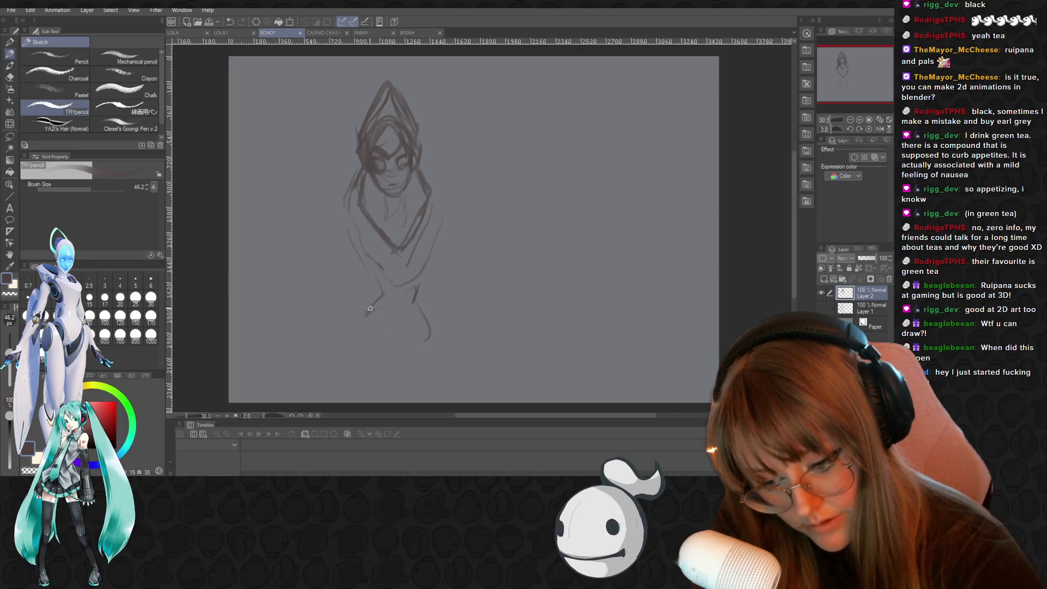
{"action": "left_click_drag", "start_coordinate": [364, 312], "coordinate": [398, 358]}
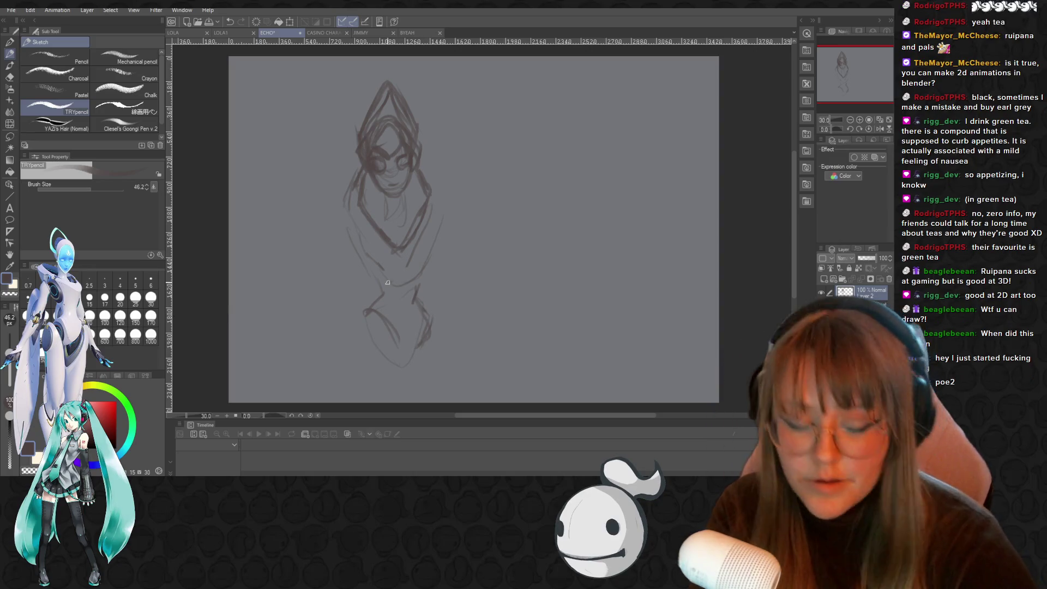
Refine the left shoulder and the torso's right edge, and start an arm reaching left
{"action": "left_click_drag", "start_coordinate": [792, 152], "coordinate": [790, 167]}
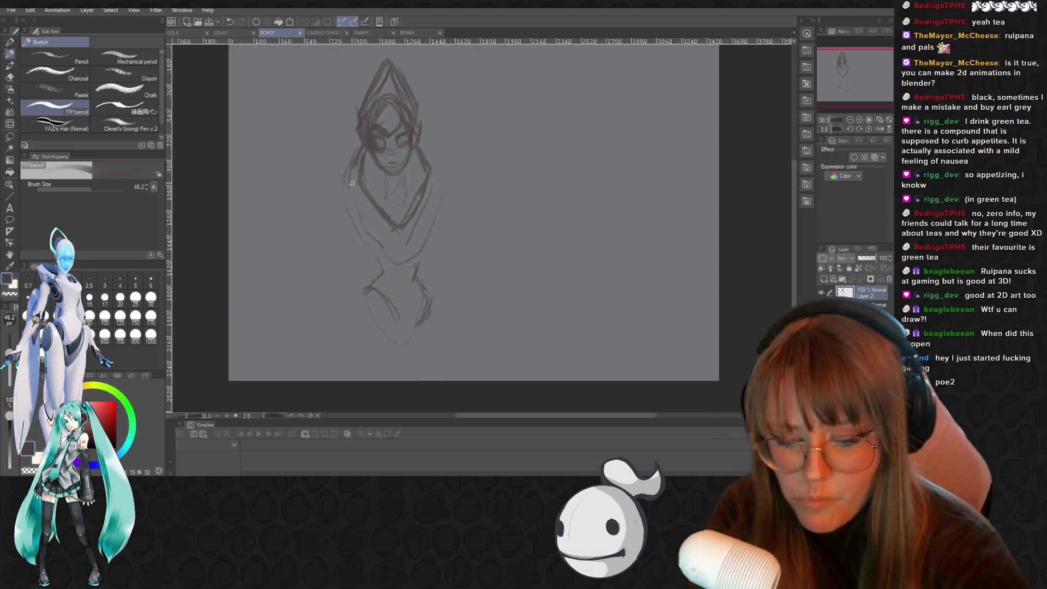
{"action": "left_click_drag", "start_coordinate": [347, 181], "coordinate": [333, 202]}
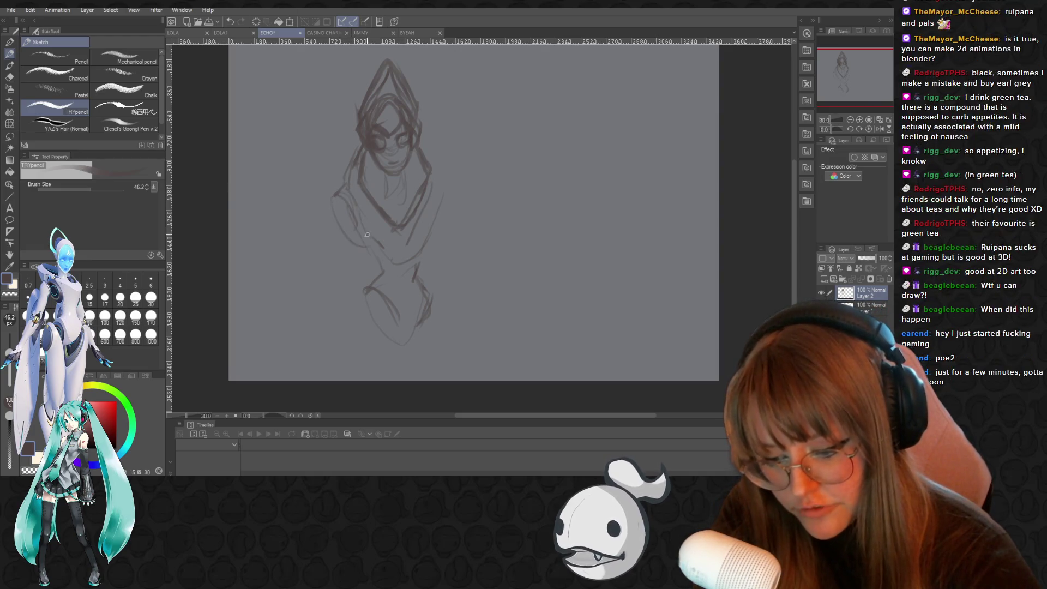
{"action": "left_click_drag", "start_coordinate": [440, 203], "coordinate": [421, 240]}
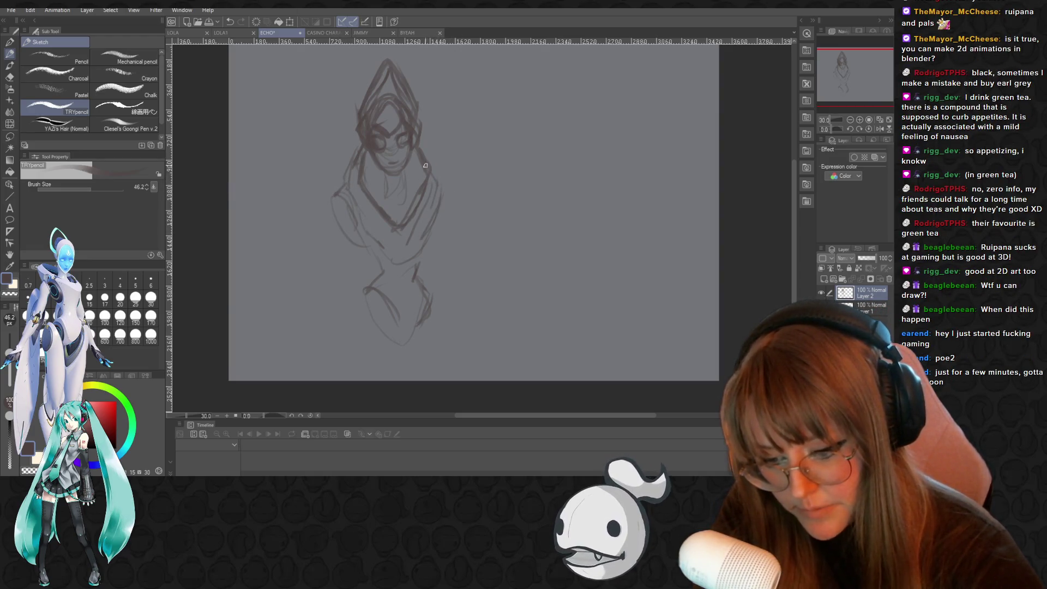
{"action": "left_click_drag", "start_coordinate": [329, 208], "coordinate": [292, 266]}
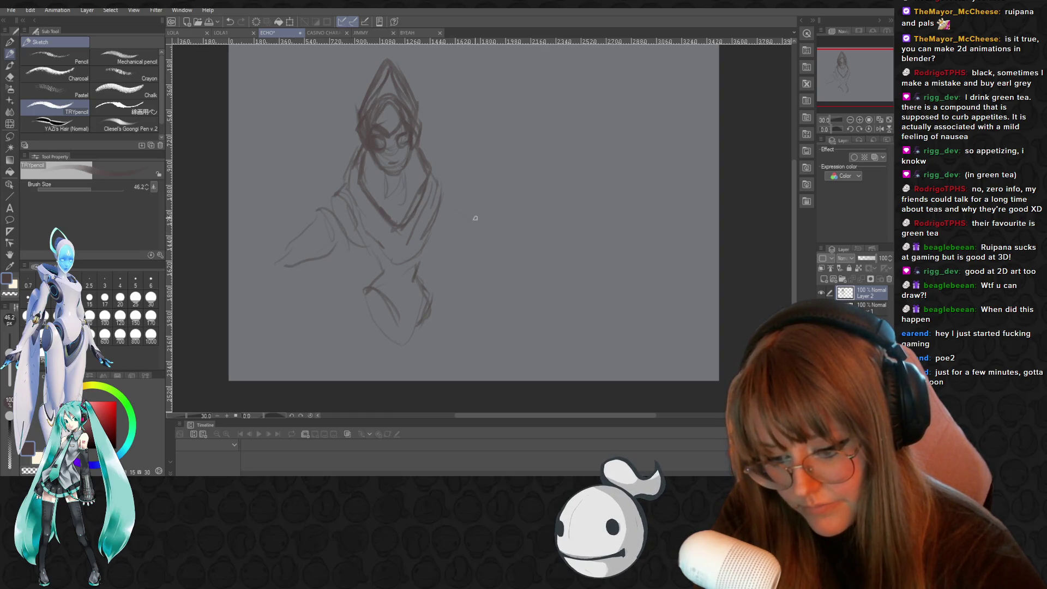
Sweep long curved wing strokes from beside the head down toward the lower right
{"action": "left_click_drag", "start_coordinate": [436, 126], "coordinate": [458, 138]}
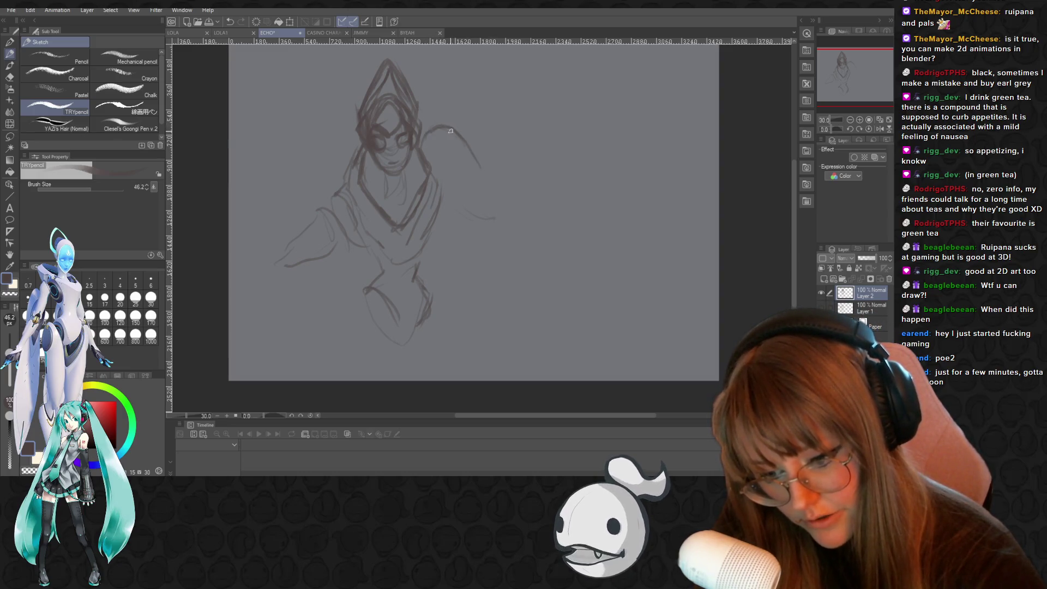
{"action": "left_click_drag", "start_coordinate": [460, 134], "coordinate": [522, 286]}
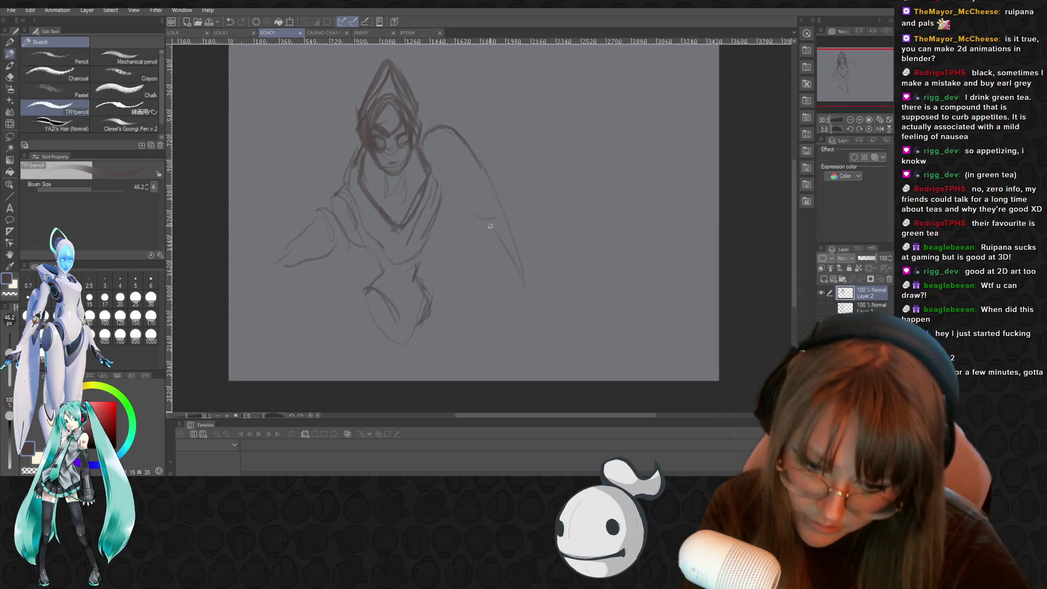
{"action": "left_click_drag", "start_coordinate": [451, 229], "coordinate": [453, 285]}
{"action": "left_click_drag", "start_coordinate": [531, 294], "coordinate": [540, 334]}
{"action": "left_click_drag", "start_coordinate": [432, 133], "coordinate": [470, 179]}
{"action": "mouse_move", "coordinate": [432, 151]}
{"action": "left_mouse_down"}
{"action": "mouse_move", "coordinate": [453, 194]}
{"action": "mouse_move", "coordinate": [467, 192]}
{"action": "mouse_move", "coordinate": [452, 201]}
{"action": "left_mouse_up"}
{"action": "mouse_move", "coordinate": [445, 127]}
{"action": "left_mouse_down"}
{"action": "mouse_move", "coordinate": [494, 148]}
{"action": "mouse_move", "coordinate": [548, 306]}
{"action": "left_mouse_up"}
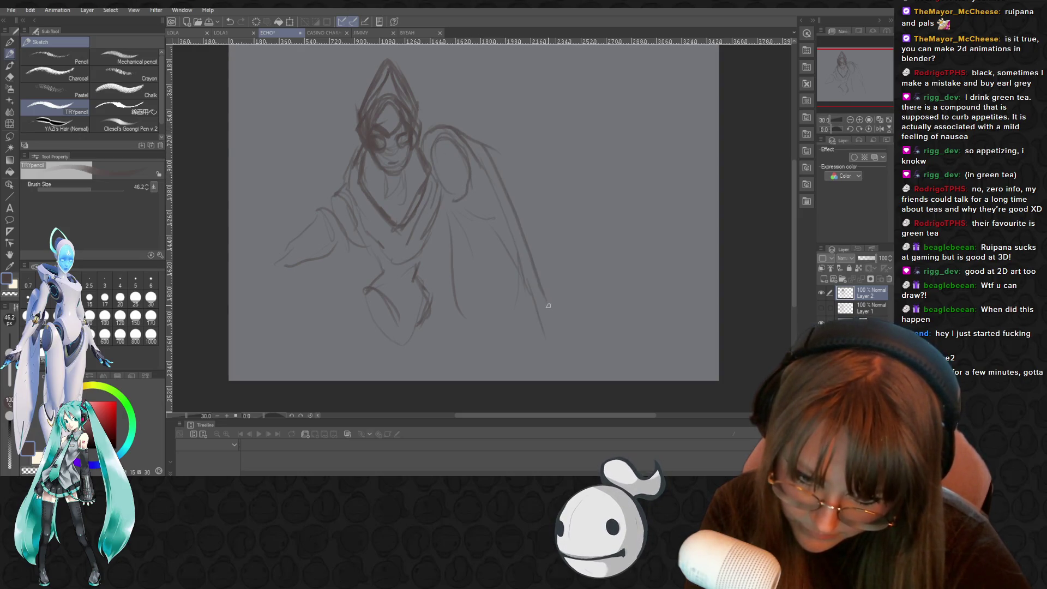
{"action": "scroll", "coordinate": [543, 180], "scroll_direction": "down", "scroll_amount": 3}
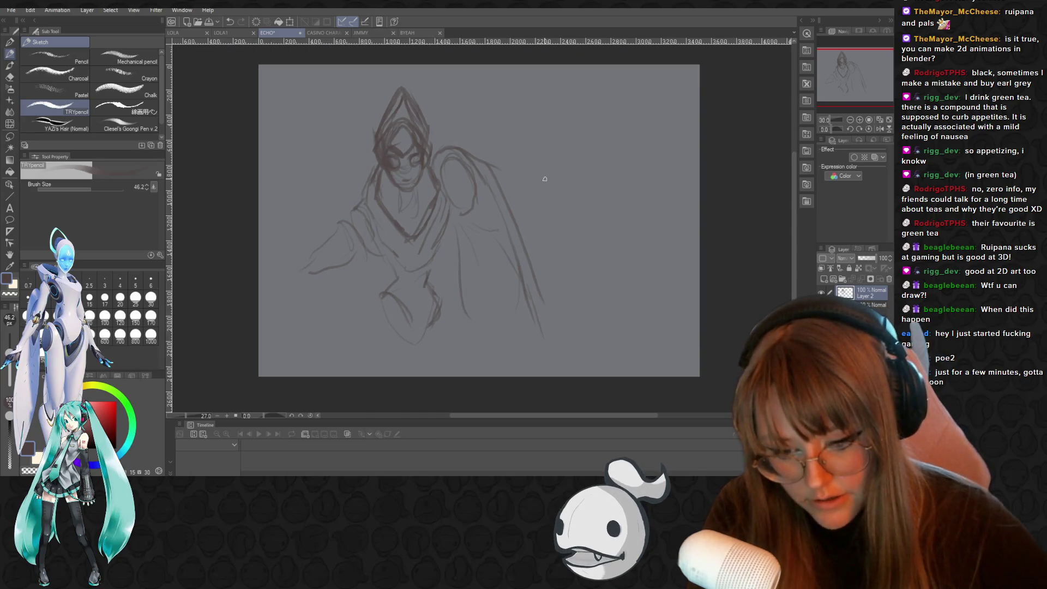
{"action": "scroll", "coordinate": [545, 158], "scroll_direction": "up", "scroll_amount": 1}
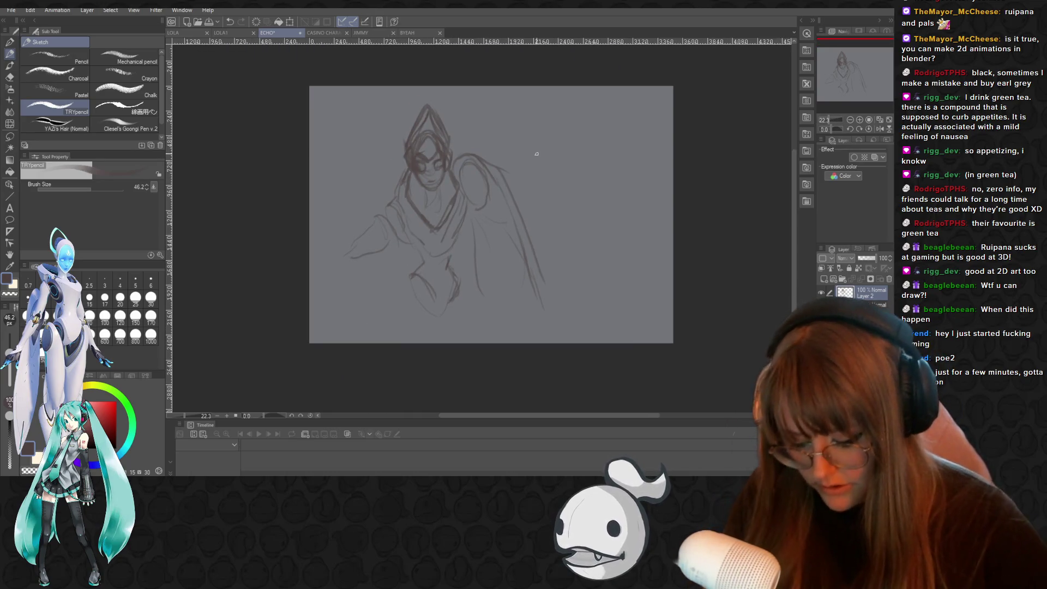
Scale the winged bust down to about 89%, nudge it up, and add a new layer
{"action": "key", "text": "ctrl+t"}
{"action": "mouse_move", "coordinate": [671, 101]}
{"action": "left_mouse_down"}
{"action": "mouse_move", "coordinate": [500, 77]}
{"action": "mouse_move", "coordinate": [484, 97]}
{"action": "left_mouse_up"}
{"action": "left_click_drag", "start_coordinate": [428, 152], "coordinate": [428, 140]}
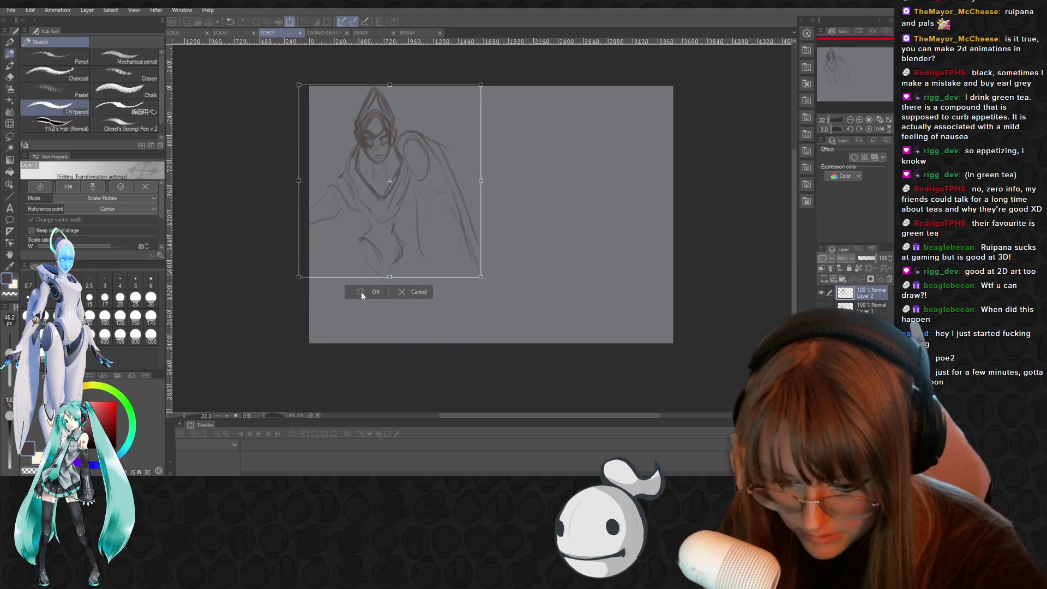
{"action": "left_click", "coordinate": [356, 293]}
{"action": "left_click", "coordinate": [823, 279]}
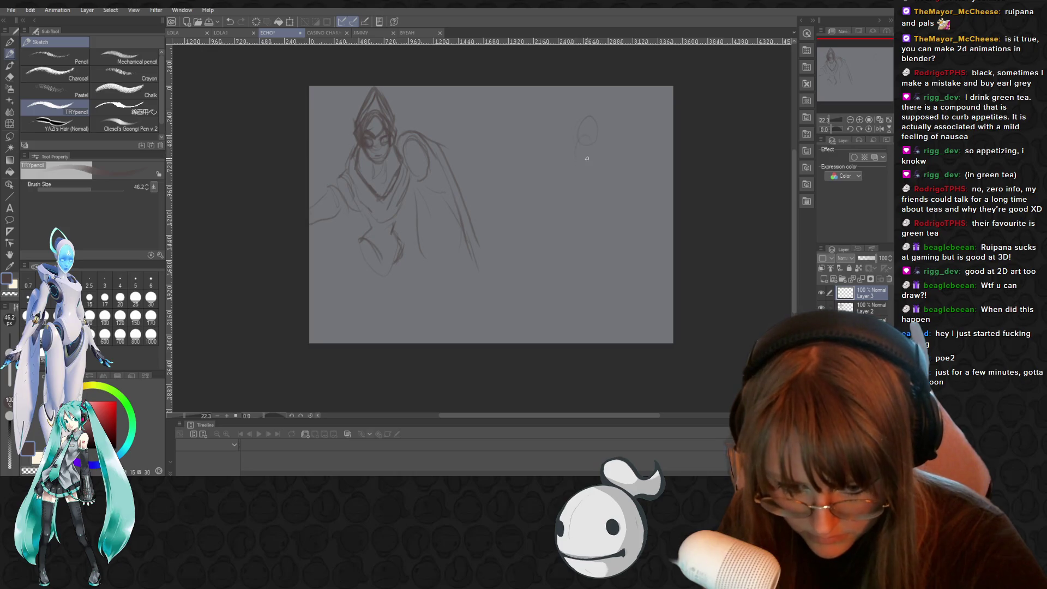
Sketch a second figure's head and leg on the right side of the canvas
{"action": "scroll", "coordinate": [586, 158], "scroll_direction": "up", "scroll_amount": 1}
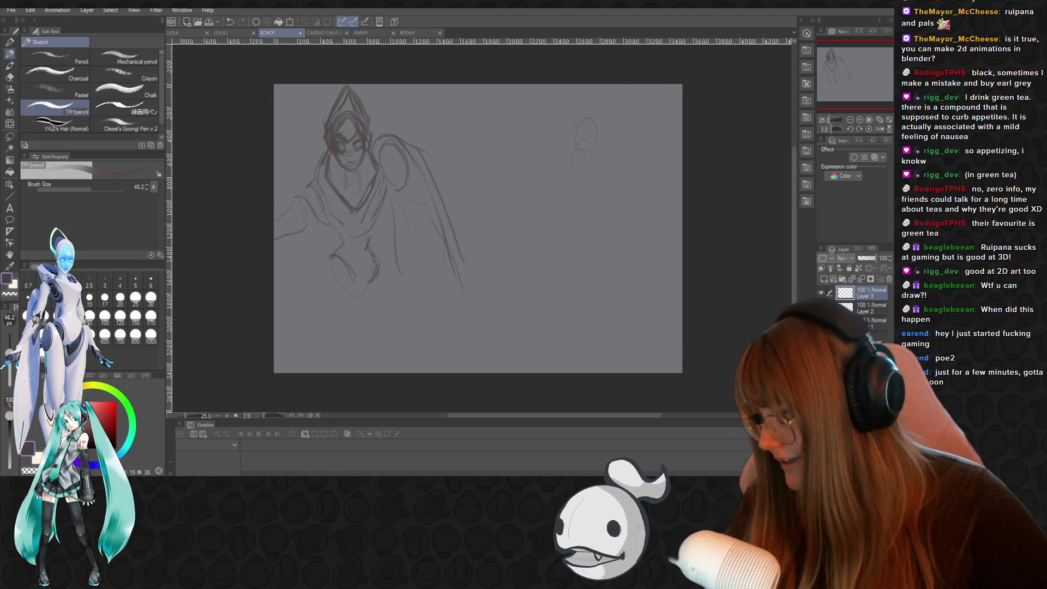
{"action": "mouse_move", "coordinate": [573, 143]}
{"action": "left_mouse_down"}
{"action": "mouse_move", "coordinate": [614, 176]}
{"action": "mouse_move", "coordinate": [578, 170]}
{"action": "mouse_move", "coordinate": [593, 206]}
{"action": "mouse_move", "coordinate": [607, 206]}
{"action": "left_mouse_up"}
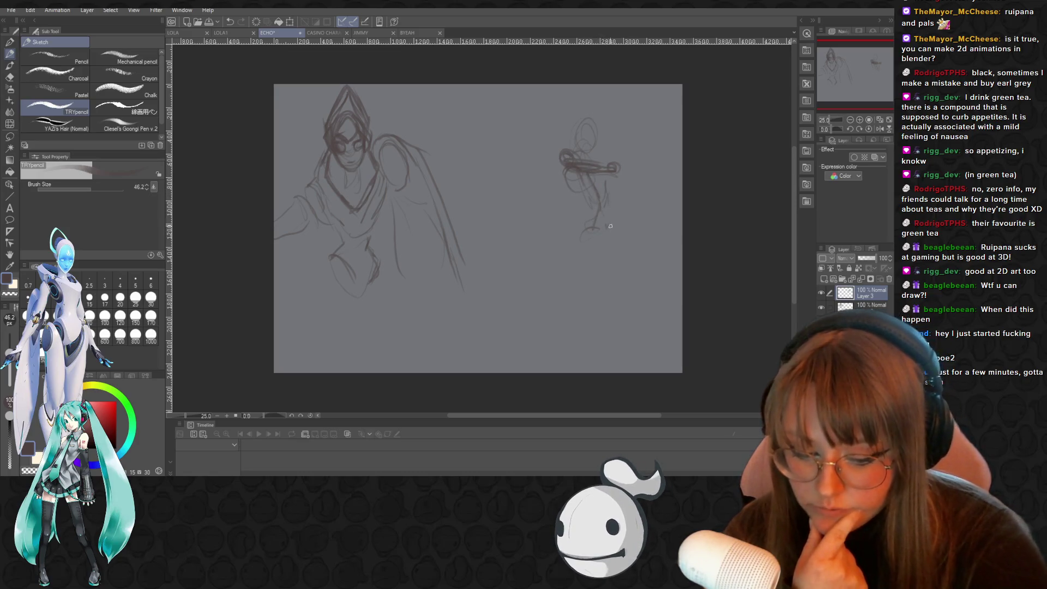
{"action": "left_click_drag", "start_coordinate": [617, 234], "coordinate": [629, 300]}
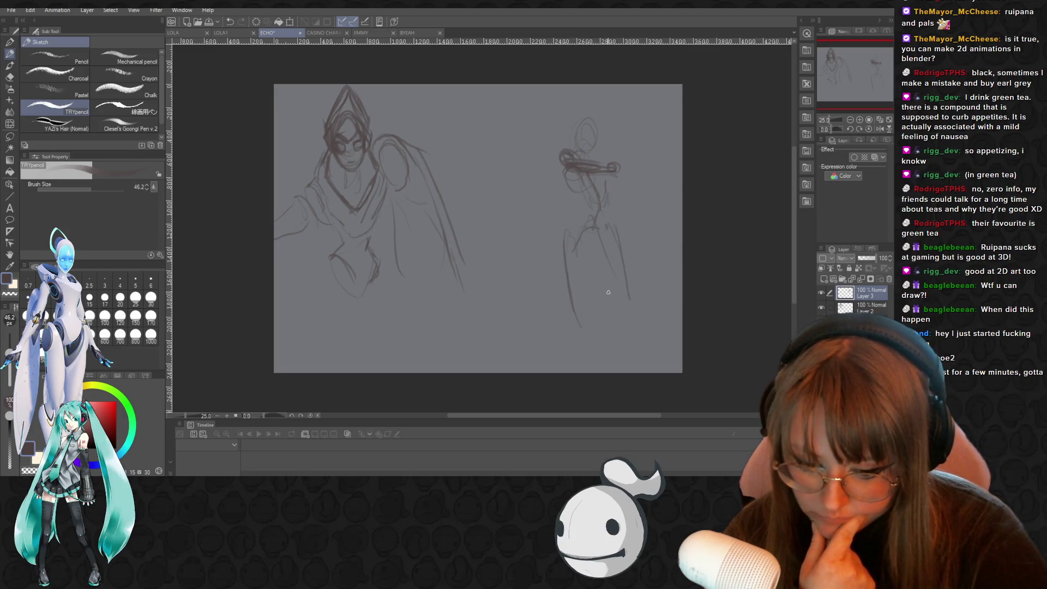
{"action": "key", "text": "ctrl+t"}
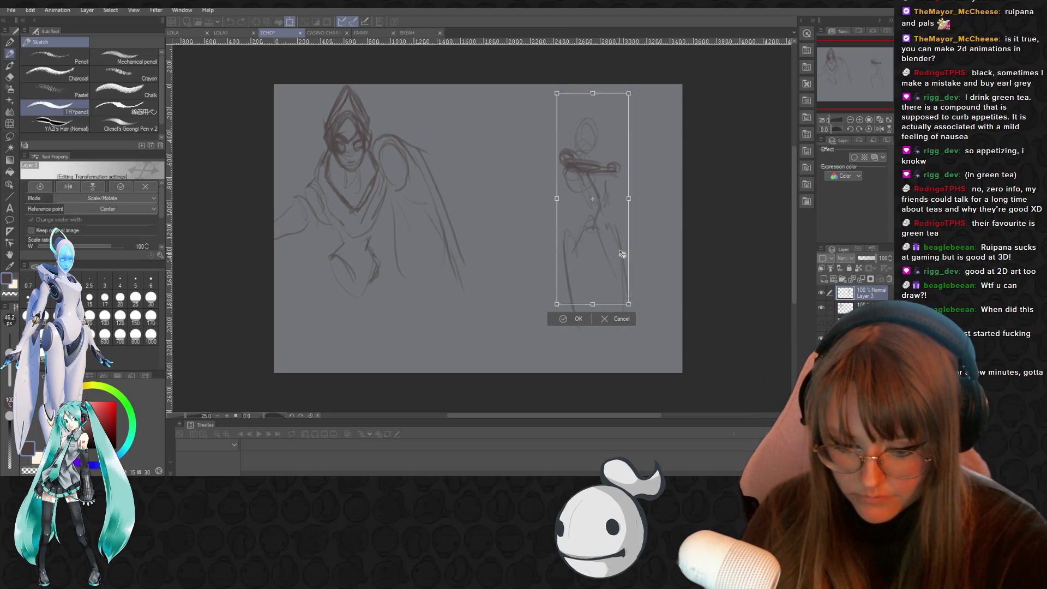
Resize the right-hand figure to about 81% and shift it up and left
{"action": "left_click_drag", "start_coordinate": [555, 299], "coordinate": [588, 224]}
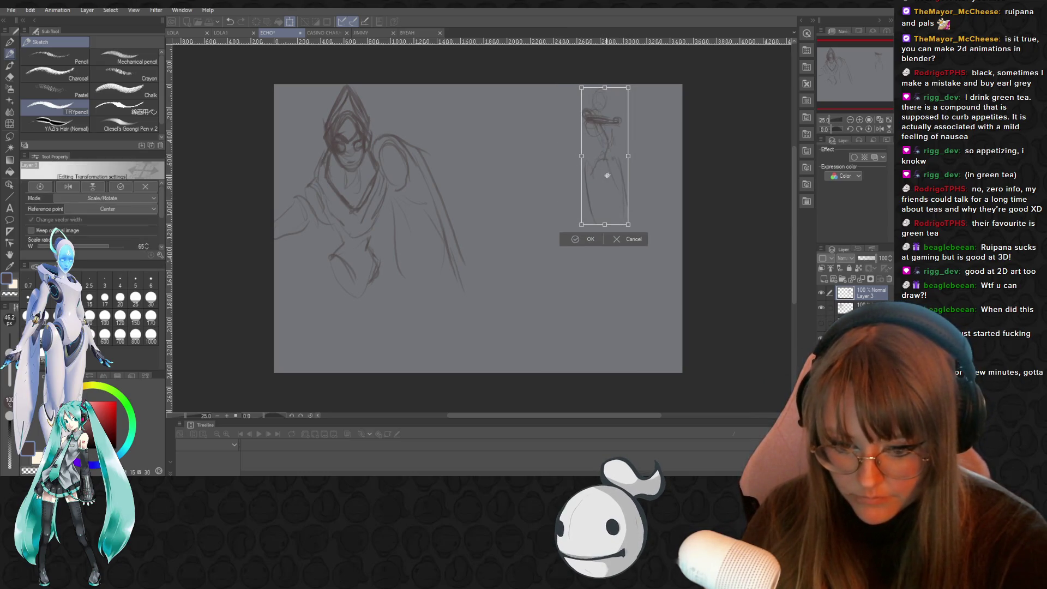
{"action": "left_click_drag", "start_coordinate": [606, 158], "coordinate": [597, 220]}
{"action": "left_click_drag", "start_coordinate": [580, 269], "coordinate": [567, 276]}
{"action": "left_click_drag", "start_coordinate": [570, 125], "coordinate": [561, 102]}
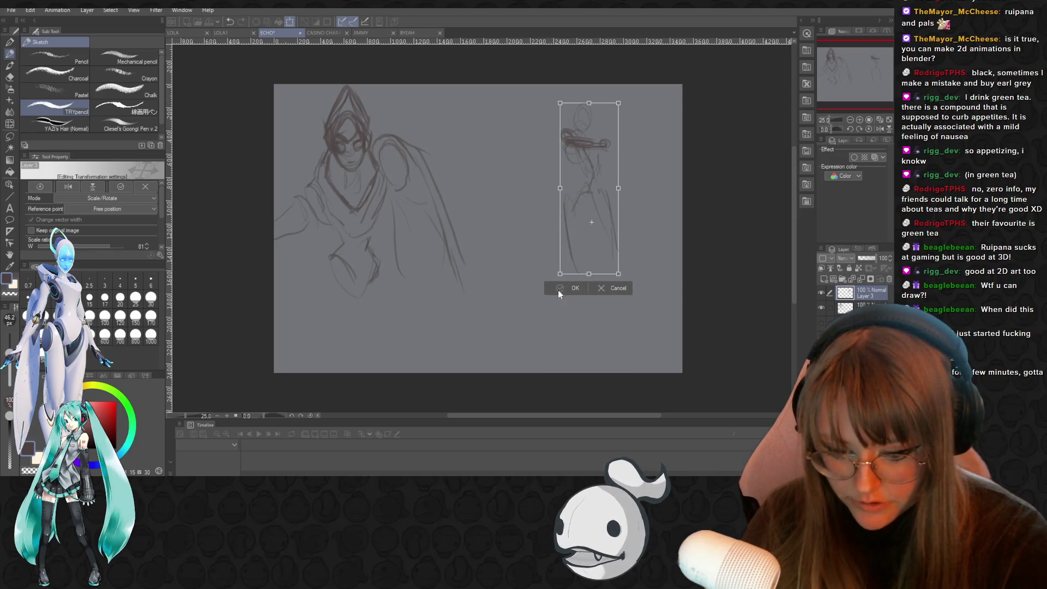
{"action": "left_click", "coordinate": [573, 288]}
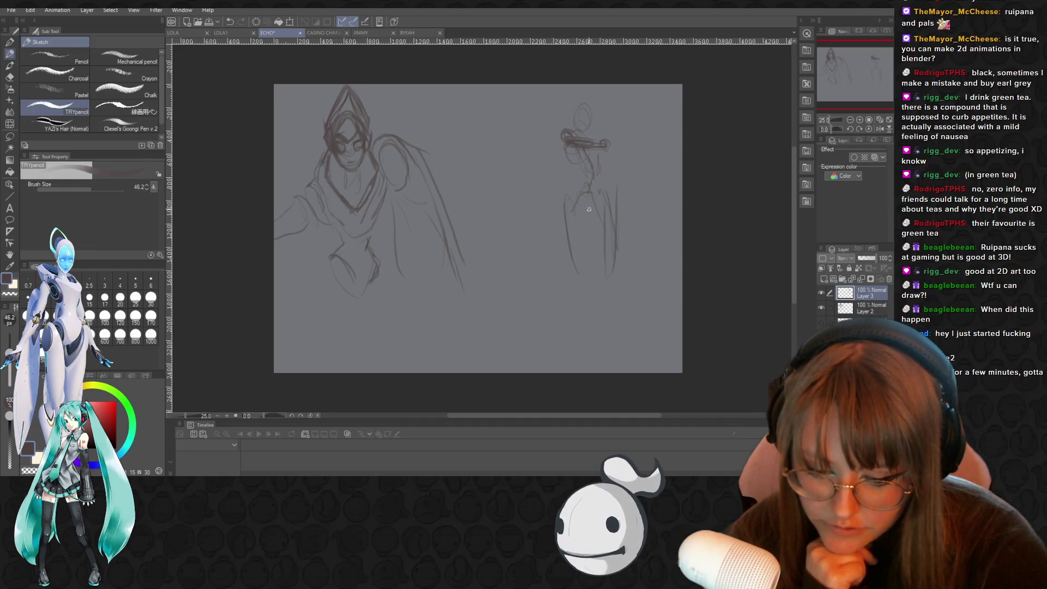
Extend both of the right figure's legs toward the canvas bottom and draw its torso side
{"action": "left_click_drag", "start_coordinate": [582, 290], "coordinate": [573, 213]}
{"action": "left_click_drag", "start_coordinate": [586, 277], "coordinate": [575, 210]}
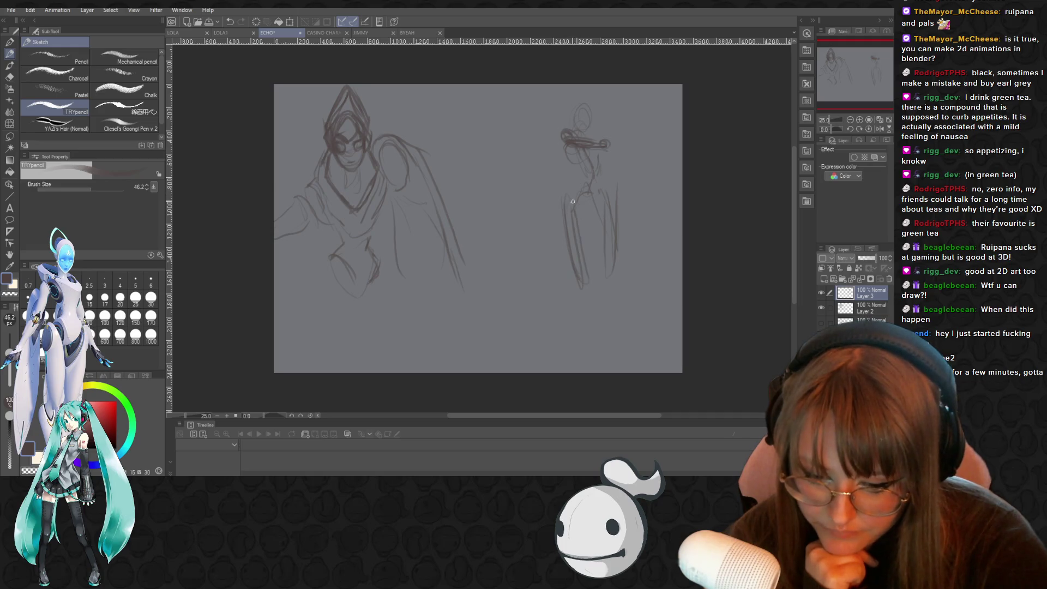
{"action": "left_click_drag", "start_coordinate": [592, 294], "coordinate": [594, 312]}
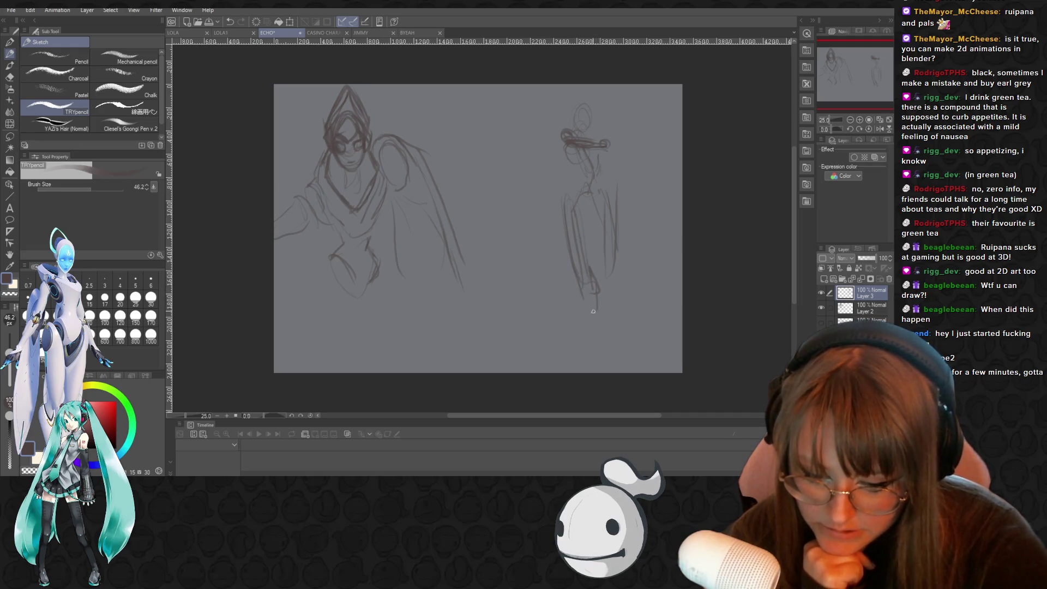
{"action": "left_click_drag", "start_coordinate": [593, 272], "coordinate": [589, 361]}
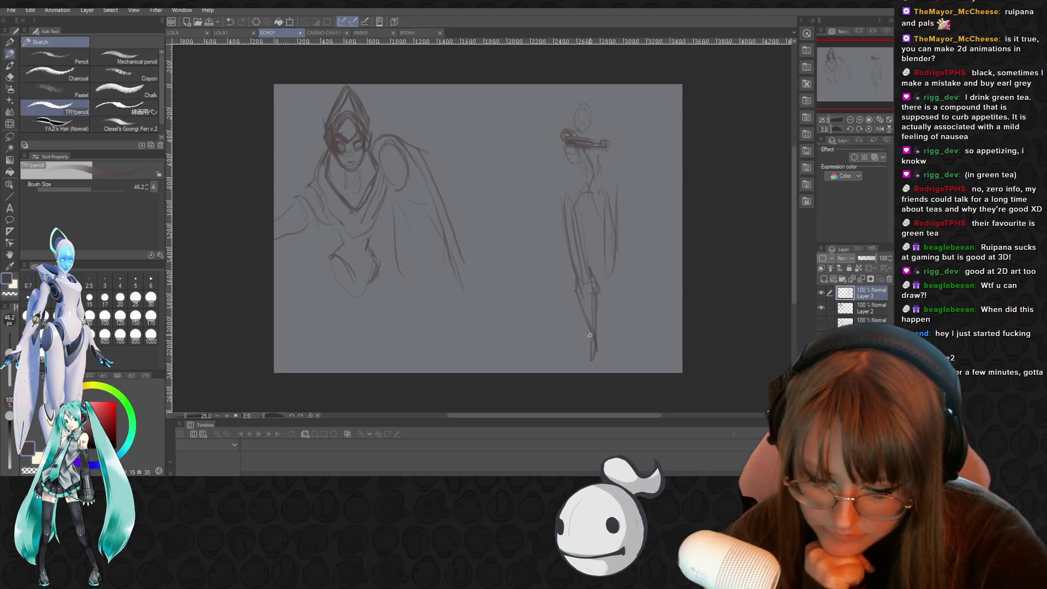
{"action": "mouse_move", "coordinate": [618, 240]}
{"action": "left_mouse_down"}
{"action": "mouse_move", "coordinate": [622, 308]}
{"action": "mouse_move", "coordinate": [609, 338]}
{"action": "left_mouse_up"}
{"action": "left_click_drag", "start_coordinate": [623, 250], "coordinate": [637, 319]}
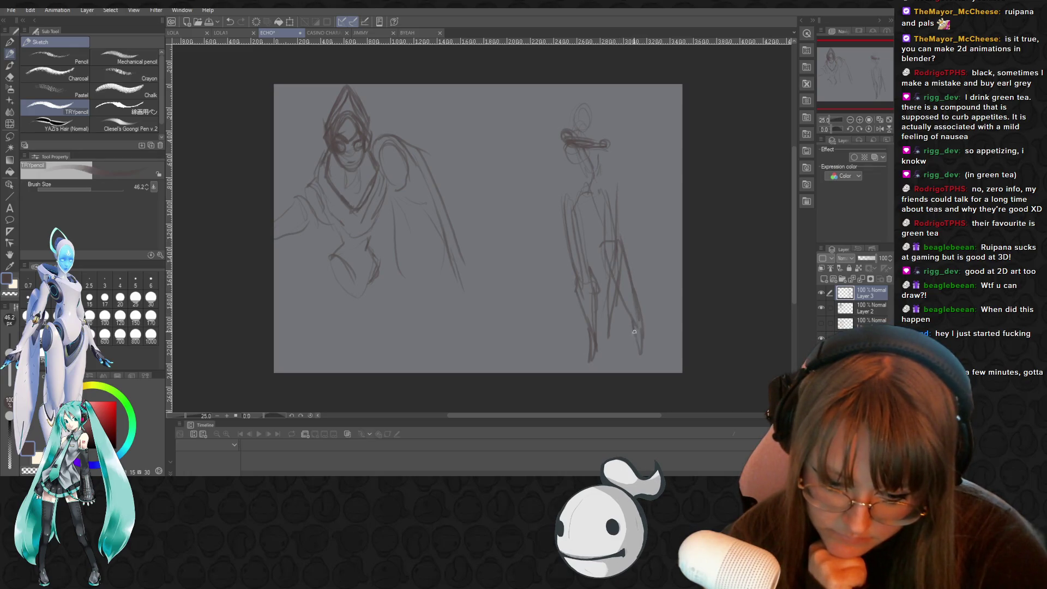
{"action": "mouse_move", "coordinate": [620, 239]}
{"action": "left_mouse_down"}
{"action": "mouse_move", "coordinate": [608, 177]}
{"action": "mouse_move", "coordinate": [572, 254]}
{"action": "left_mouse_up"}
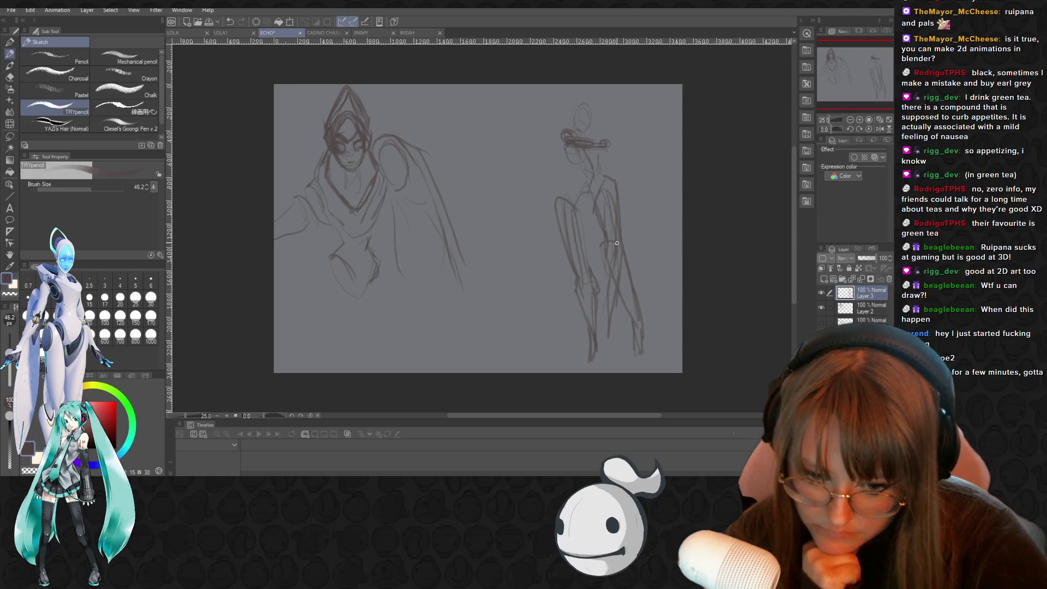
{"action": "key", "text": "ctrl+t"}
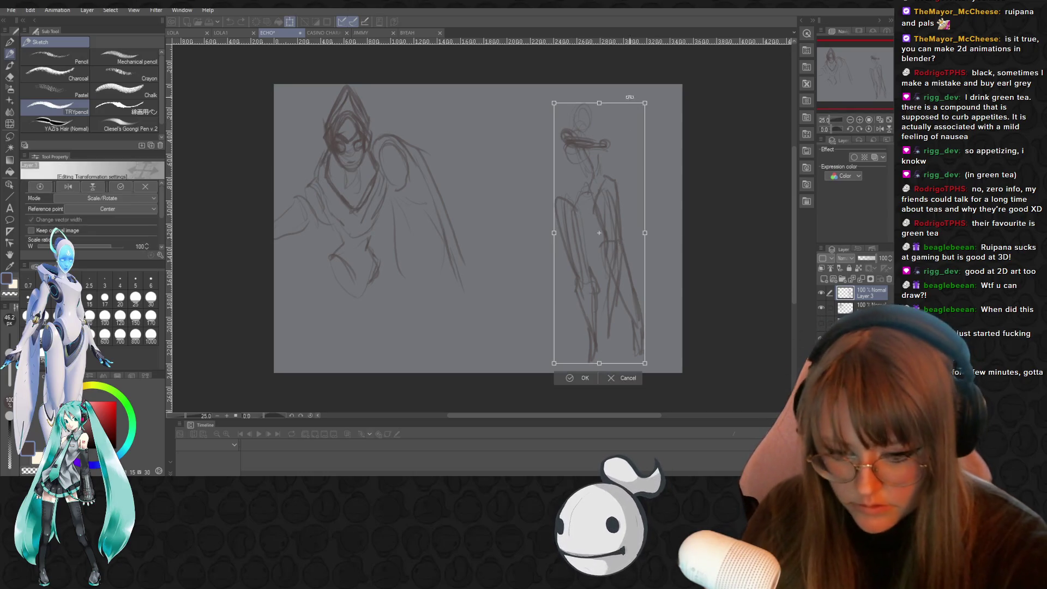
Shrink the right figure slightly from its top corner and move it up
{"action": "left_click_drag", "start_coordinate": [647, 96], "coordinate": [626, 150]}
{"action": "left_click_drag", "start_coordinate": [592, 262], "coordinate": [589, 247]}
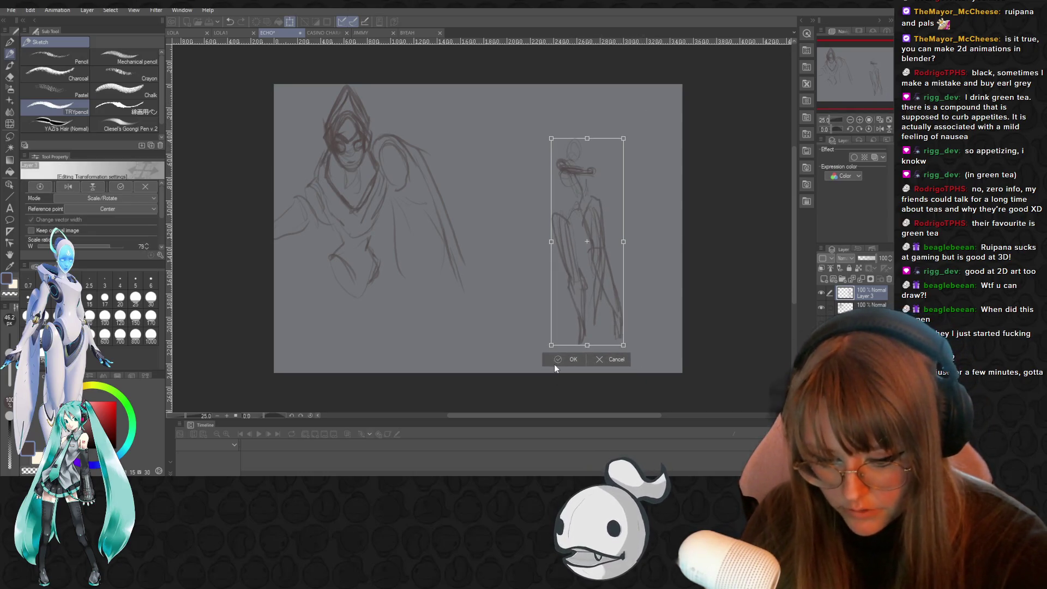
{"action": "left_click", "coordinate": [555, 361]}
Lasso the right figure's head and enlarge it to about 143%, shifting it up and left
{"action": "key", "text": "m"}
{"action": "mouse_move", "coordinate": [547, 110]}
{"action": "left_mouse_down"}
{"action": "mouse_move", "coordinate": [544, 188]}
{"action": "mouse_move", "coordinate": [577, 219]}
{"action": "mouse_move", "coordinate": [548, 111]}
{"action": "left_mouse_up"}
{"action": "key", "text": "ctrl+t"}
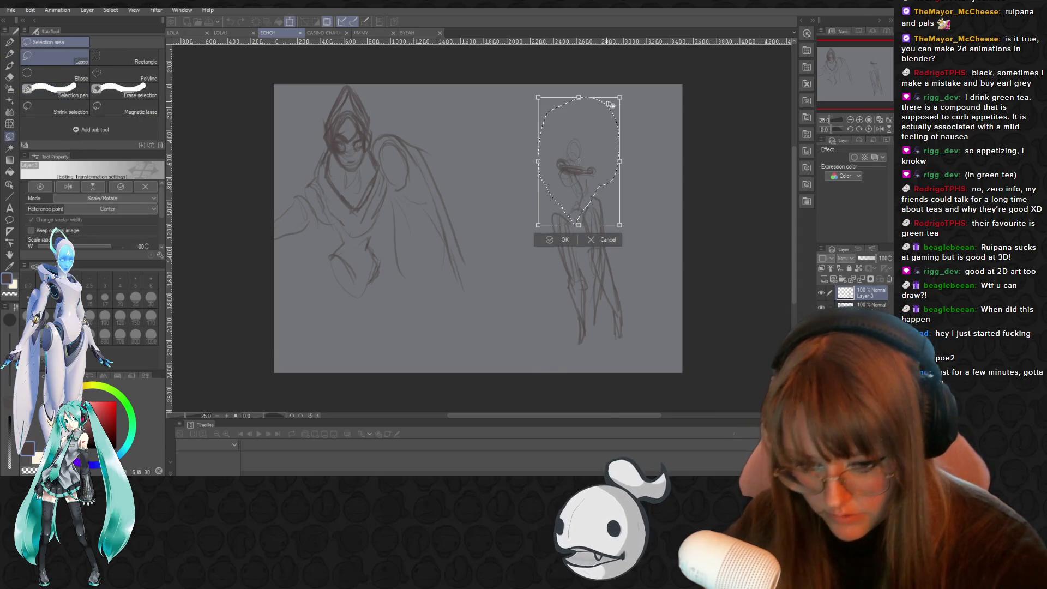
{"action": "left_click_drag", "start_coordinate": [619, 97], "coordinate": [657, 46]}
{"action": "mouse_move", "coordinate": [605, 134]}
{"action": "left_mouse_down"}
{"action": "mouse_move", "coordinate": [587, 142]}
{"action": "mouse_move", "coordinate": [603, 93]}
{"action": "mouse_move", "coordinate": [601, 105]}
{"action": "left_mouse_up"}
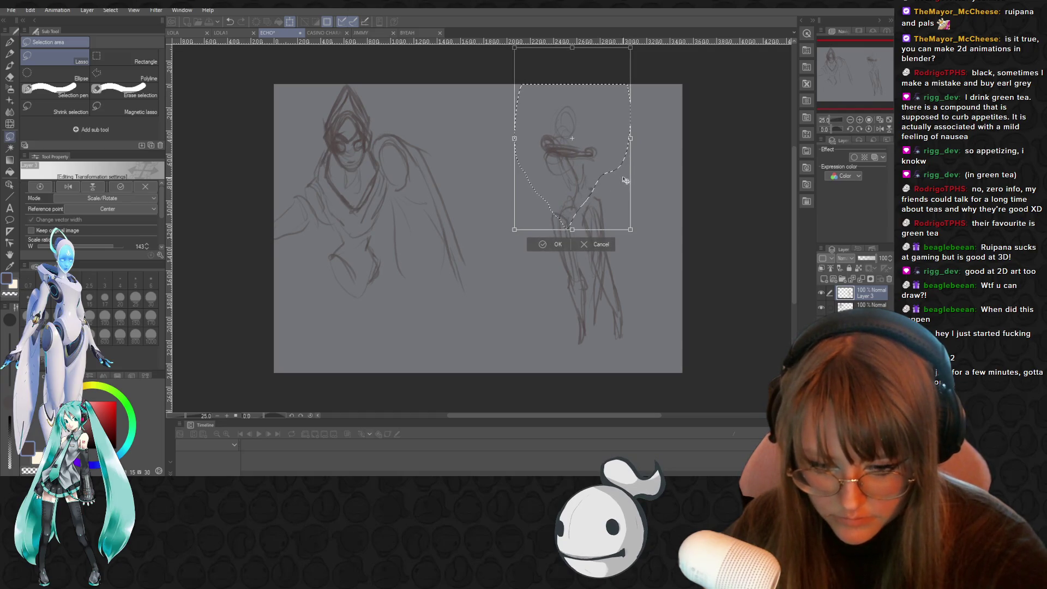
{"action": "left_click", "coordinate": [538, 244]}
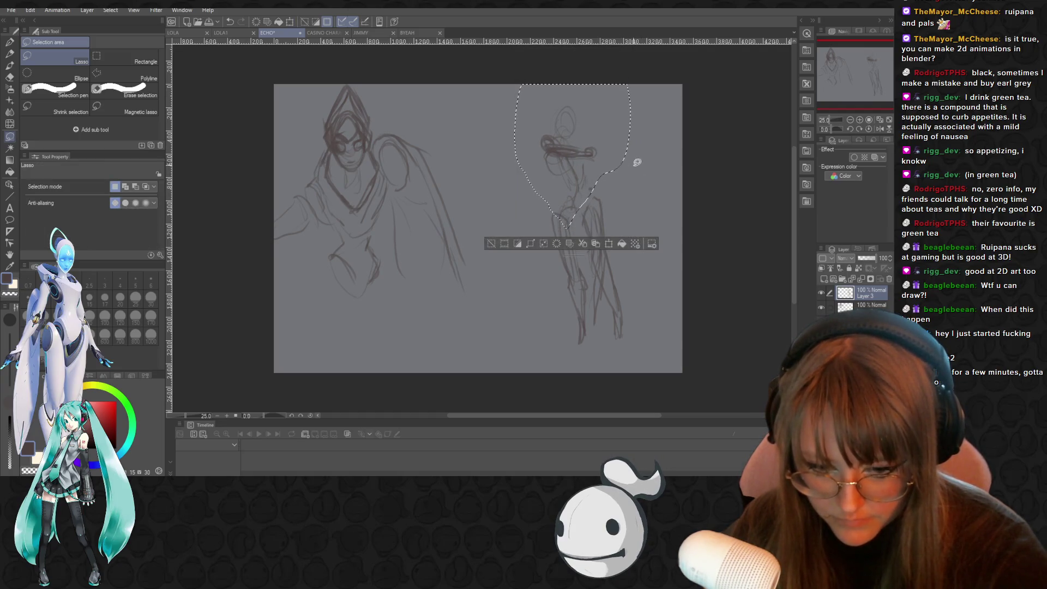
With the Sketch pencil, draw both cape edges and chest and torso lines on the right figure
{"action": "key", "text": "p"}
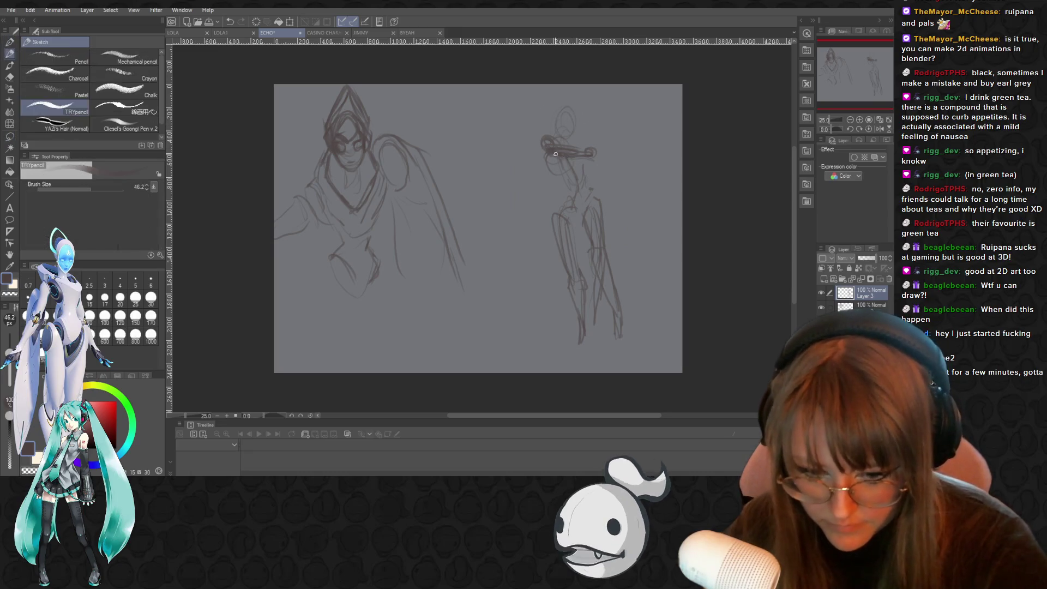
{"action": "key", "text": "p"}
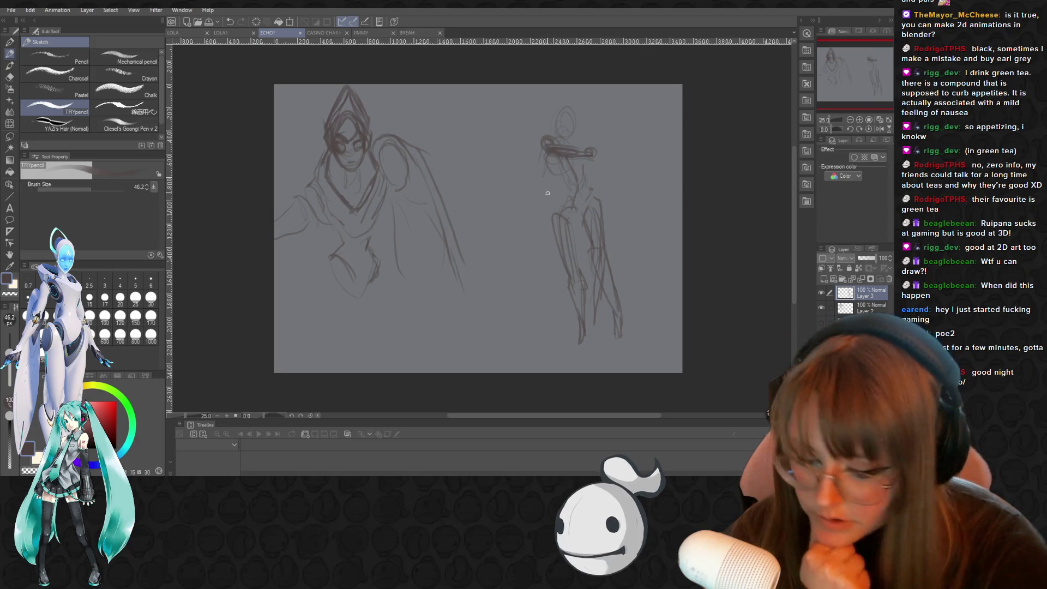
{"action": "mouse_move", "coordinate": [525, 209]}
{"action": "left_mouse_down"}
{"action": "mouse_move", "coordinate": [508, 251]}
{"action": "mouse_move", "coordinate": [509, 323]}
{"action": "left_mouse_up"}
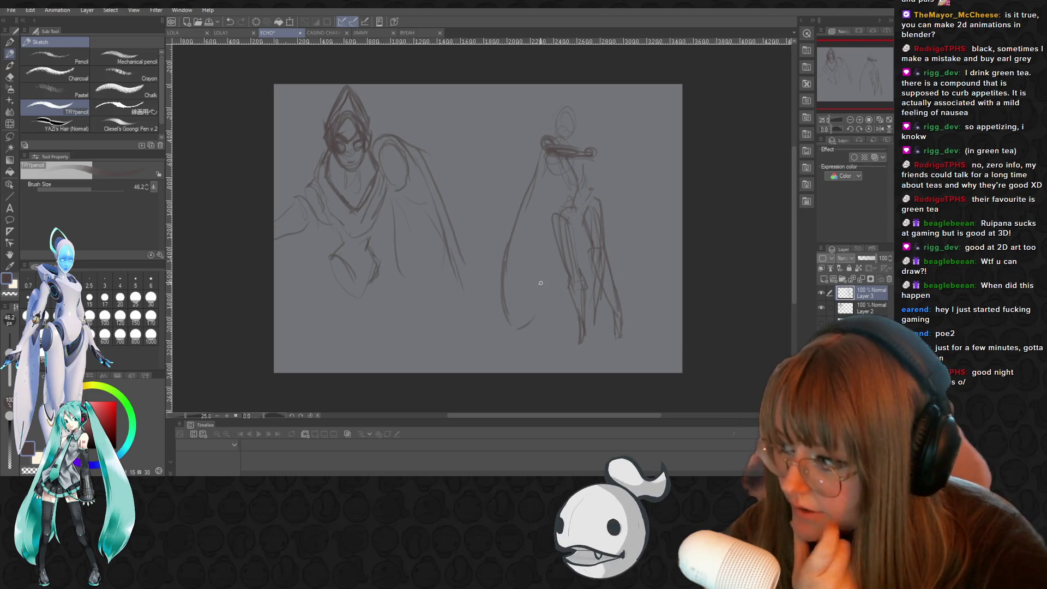
{"action": "left_click_drag", "start_coordinate": [549, 235], "coordinate": [551, 218]}
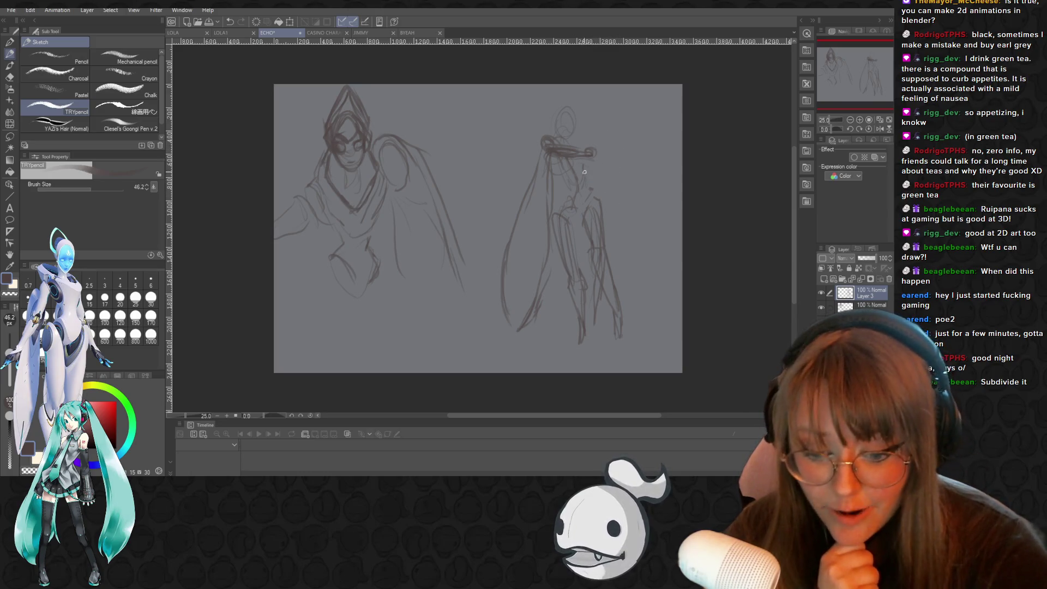
{"action": "left_click_drag", "start_coordinate": [595, 161], "coordinate": [633, 266]}
{"action": "mouse_move", "coordinate": [592, 231]}
{"action": "left_mouse_down"}
{"action": "mouse_move", "coordinate": [622, 298]}
{"action": "mouse_move", "coordinate": [646, 316]}
{"action": "mouse_move", "coordinate": [642, 257]}
{"action": "mouse_move", "coordinate": [647, 291]}
{"action": "mouse_move", "coordinate": [614, 218]}
{"action": "left_mouse_up"}
{"action": "left_click_drag", "start_coordinate": [570, 158], "coordinate": [584, 211]}
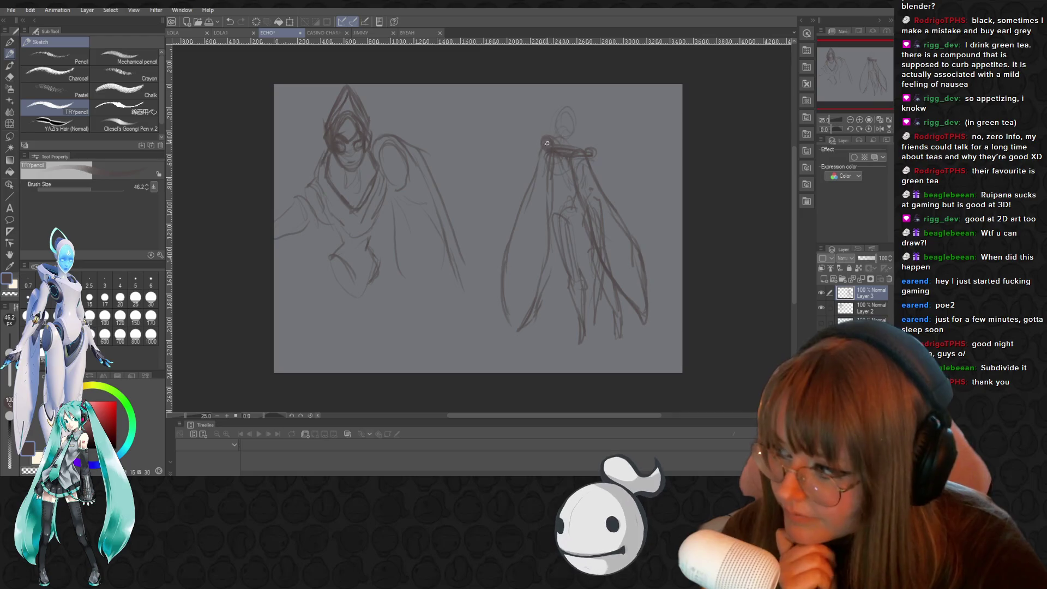
Extend the right figure's cape edges, add head detail, and sketch lower drapery lines near the feet
{"action": "left_click_drag", "start_coordinate": [522, 186], "coordinate": [499, 212]}
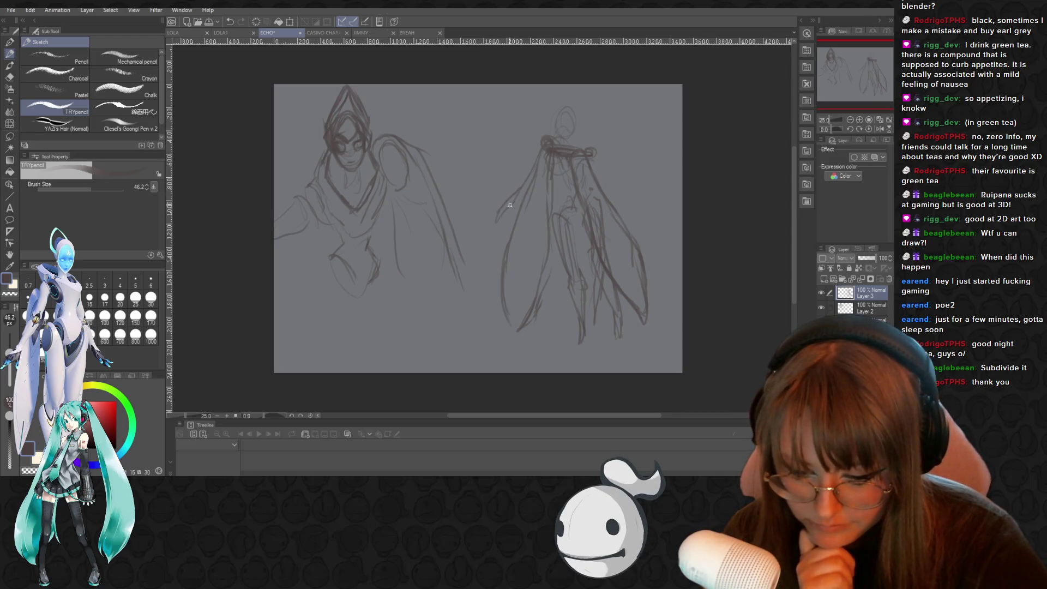
{"action": "left_click_drag", "start_coordinate": [599, 174], "coordinate": [641, 215]}
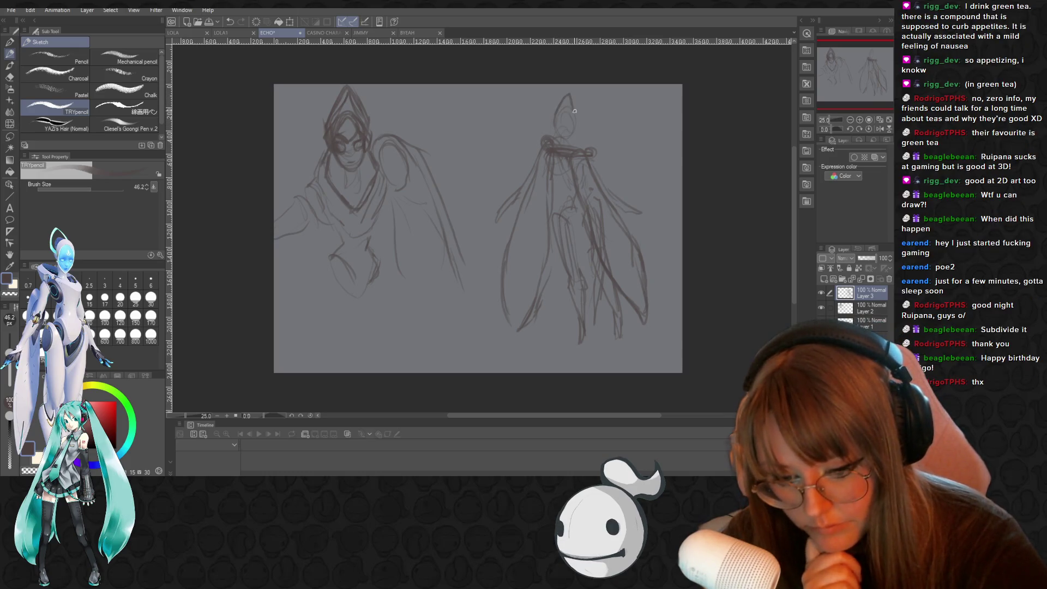
{"action": "left_click_drag", "start_coordinate": [567, 90], "coordinate": [571, 104]}
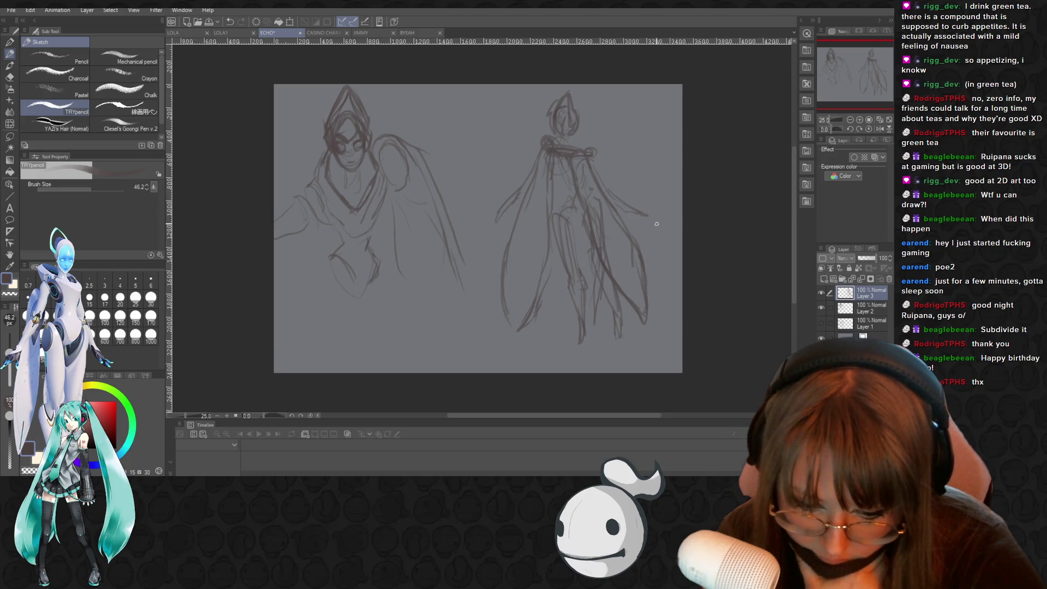
{"action": "left_click_drag", "start_coordinate": [585, 322], "coordinate": [589, 343]}
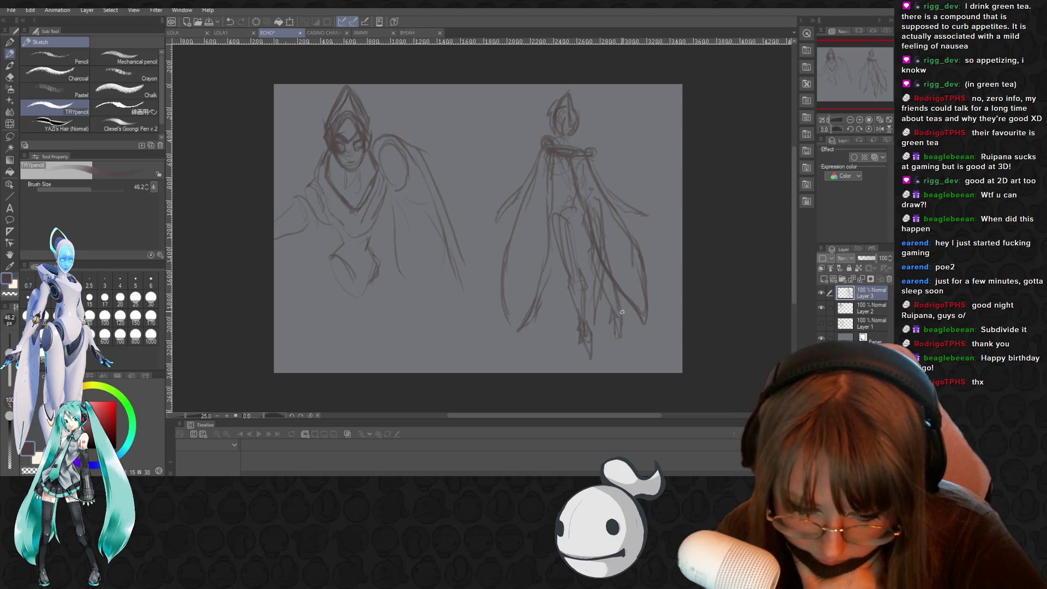
{"action": "left_click_drag", "start_coordinate": [612, 317], "coordinate": [615, 347]}
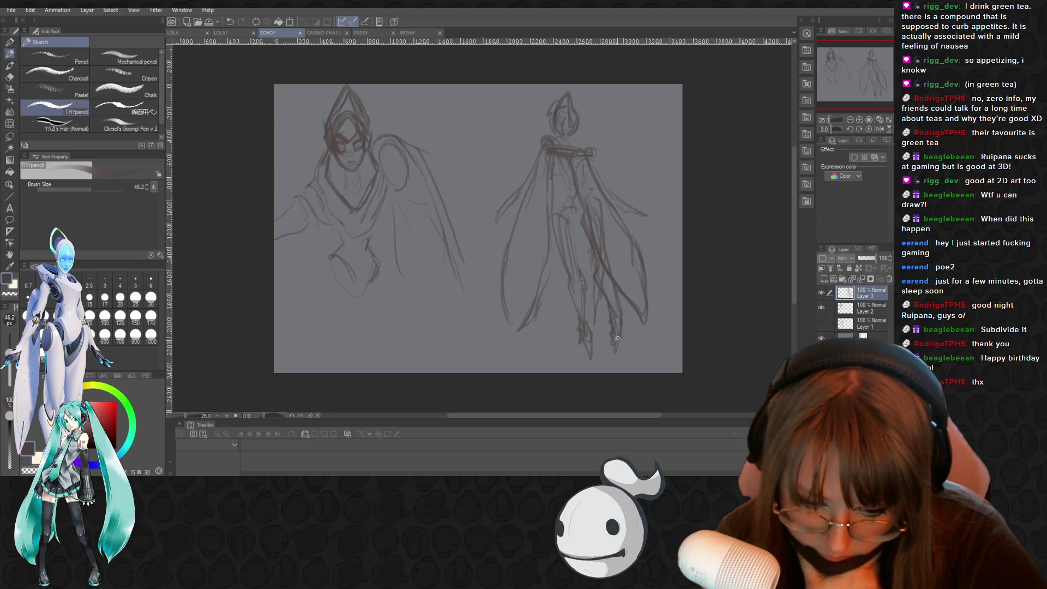
{"action": "mouse_move", "coordinate": [587, 288]}
{"action": "left_mouse_down"}
{"action": "mouse_move", "coordinate": [584, 321]}
{"action": "mouse_move", "coordinate": [568, 295]}
{"action": "mouse_move", "coordinate": [570, 226]}
{"action": "mouse_move", "coordinate": [569, 257]}
{"action": "left_mouse_up"}
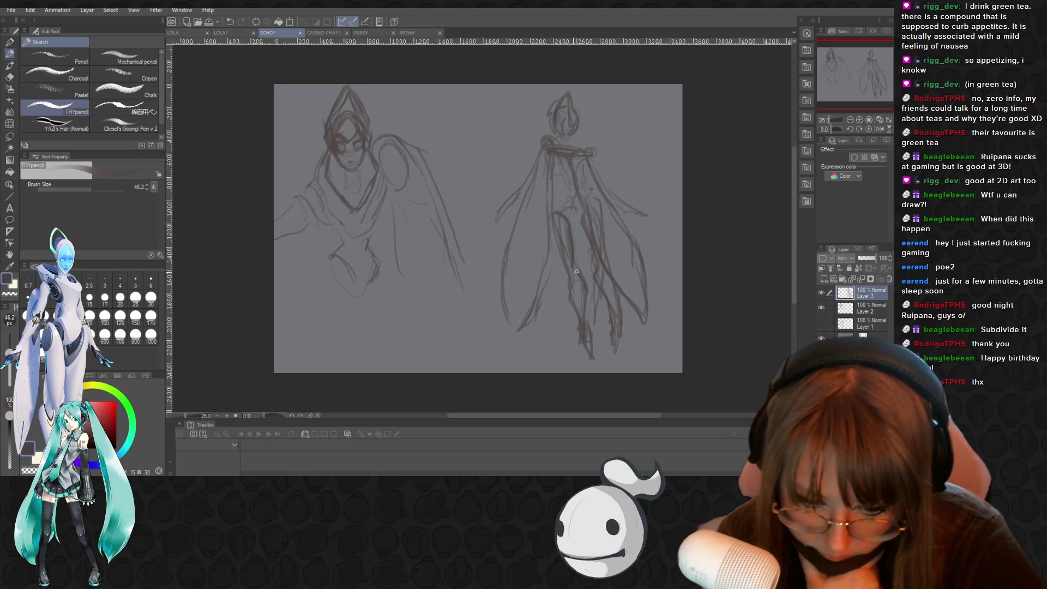
Redraw the right figure's torso and leg lines and strengthen the left cape edge
{"action": "mouse_move", "coordinate": [564, 204]}
{"action": "left_mouse_down"}
{"action": "mouse_move", "coordinate": [582, 221]}
{"action": "mouse_move", "coordinate": [561, 171]}
{"action": "left_mouse_up"}
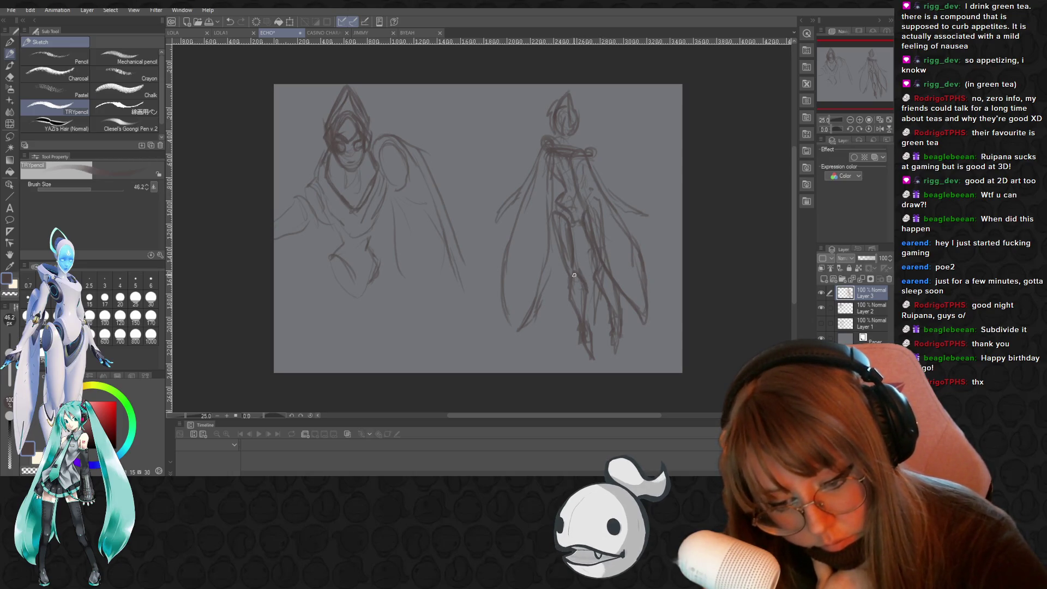
{"action": "left_click_drag", "start_coordinate": [571, 171], "coordinate": [608, 266]}
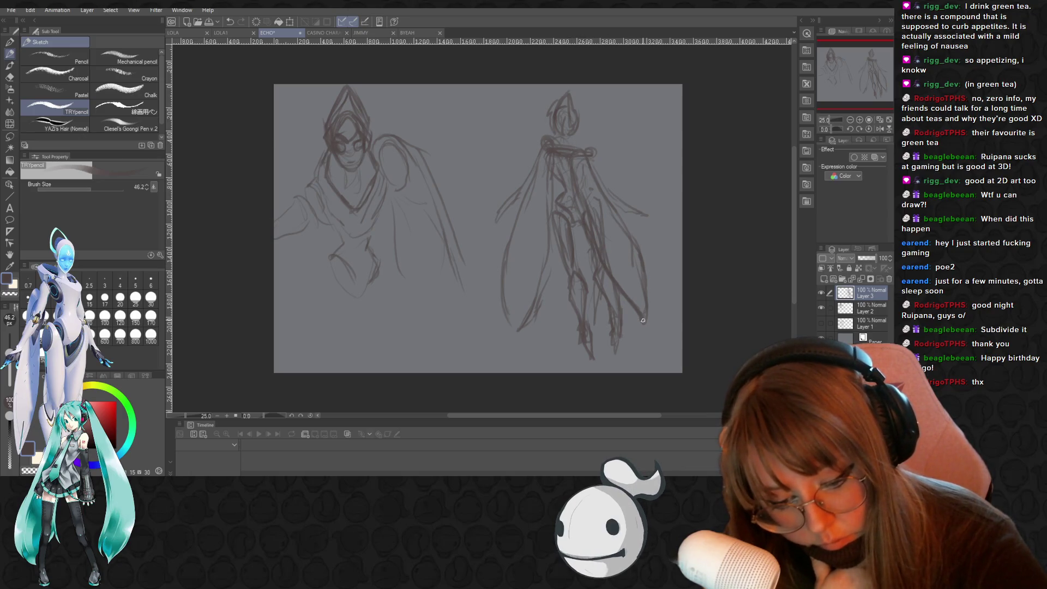
{"action": "mouse_move", "coordinate": [529, 189]}
{"action": "left_mouse_down"}
{"action": "mouse_move", "coordinate": [506, 235]}
{"action": "mouse_move", "coordinate": [512, 328]}
{"action": "left_mouse_up"}
{"action": "left_click_drag", "start_coordinate": [552, 273], "coordinate": [549, 221]}
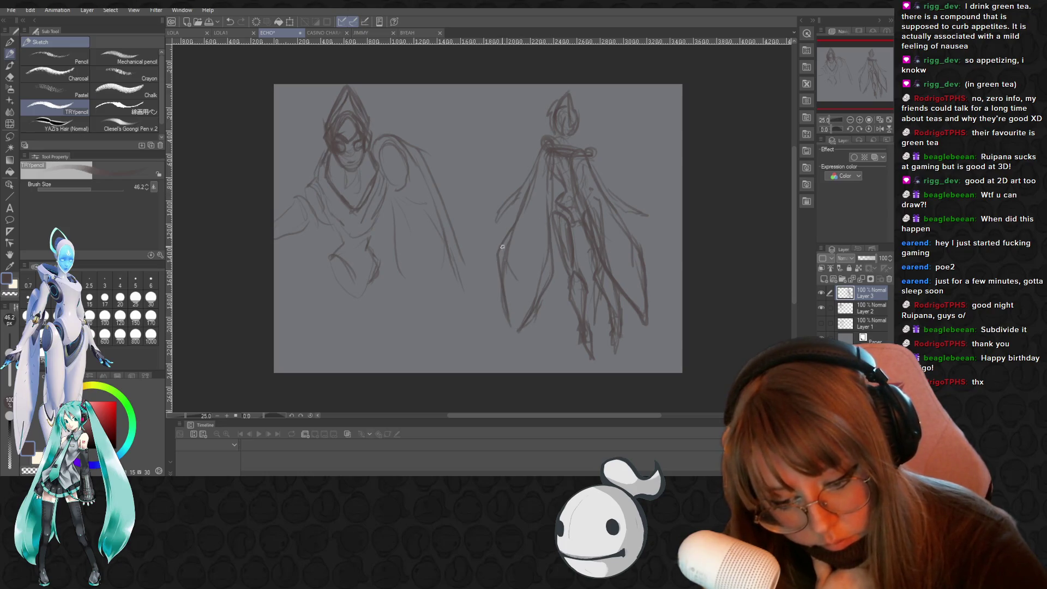
{"action": "mouse_move", "coordinate": [540, 158]}
{"action": "left_mouse_down"}
{"action": "mouse_move", "coordinate": [529, 194]}
{"action": "mouse_move", "coordinate": [552, 261]}
{"action": "left_mouse_up"}
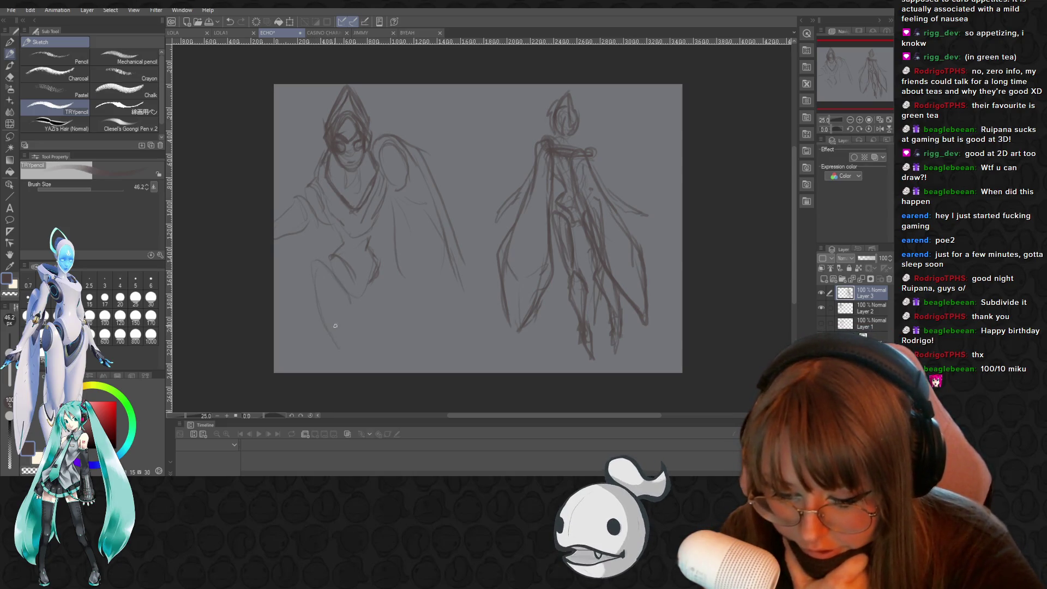
Extend the left figure's lower skirt line toward the canvas bottom, then lasso part of its wing
{"action": "left_click_drag", "start_coordinate": [358, 309], "coordinate": [382, 365]}
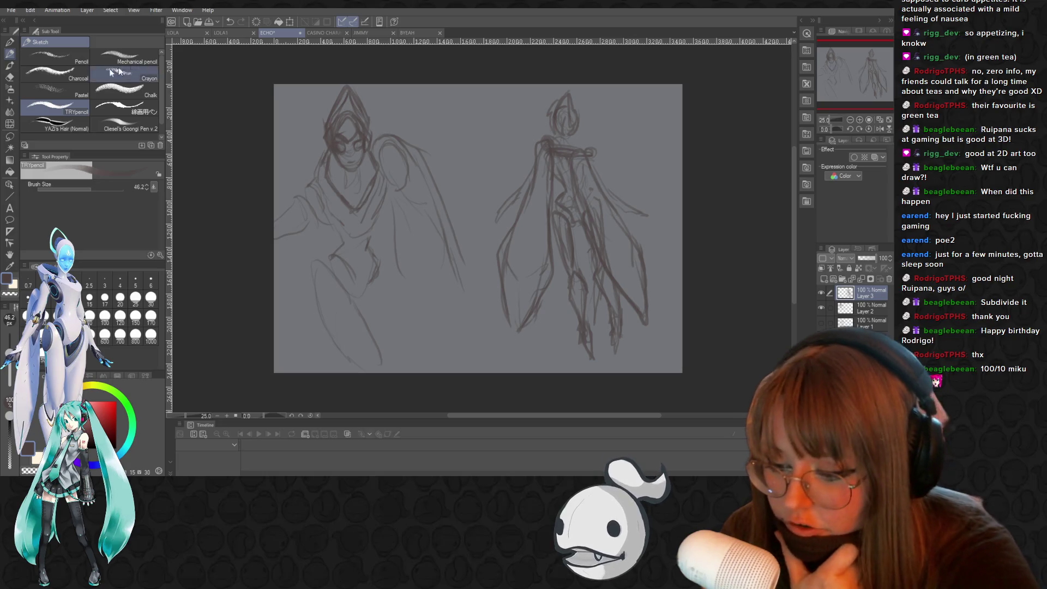
{"action": "key", "text": "m"}
{"action": "mouse_move", "coordinate": [371, 141]}
{"action": "left_mouse_down"}
{"action": "mouse_move", "coordinate": [387, 240]}
{"action": "mouse_move", "coordinate": [421, 124]}
{"action": "mouse_move", "coordinate": [376, 135]}
{"action": "left_mouse_up"}
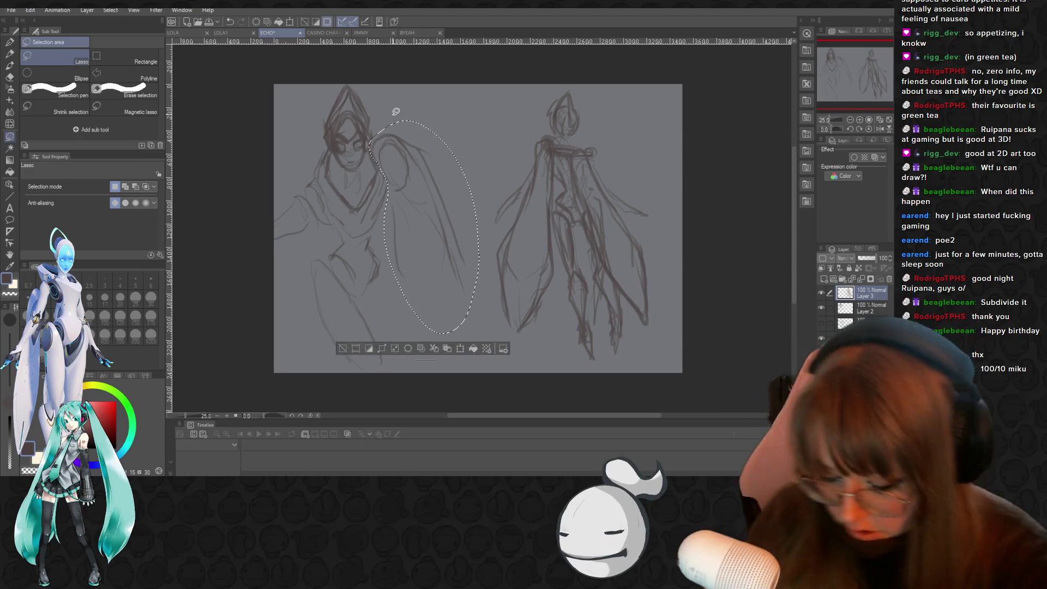
Transform the lassoed wing, shifting it up and right toward the shoulder
{"action": "key", "text": "ctrl+t"}
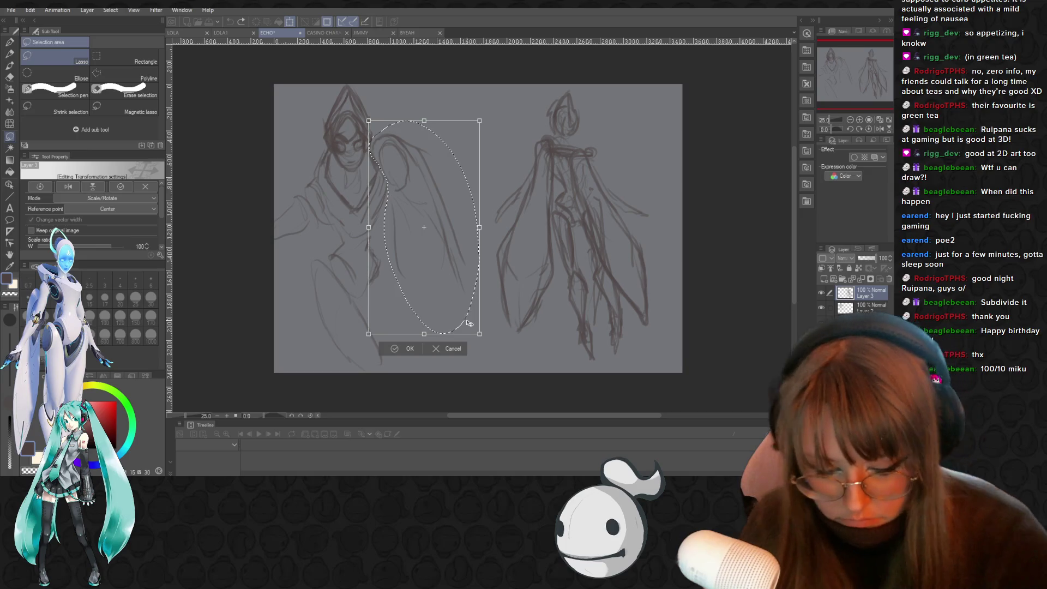
{"action": "key", "text": "ctrl+d"}
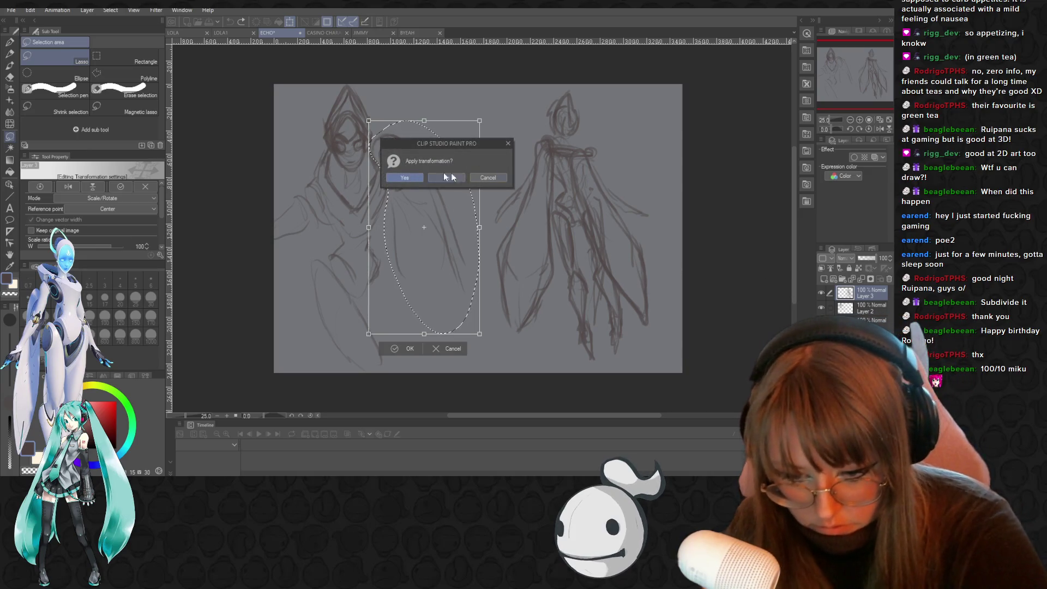
{"action": "left_click", "coordinate": [411, 174]}
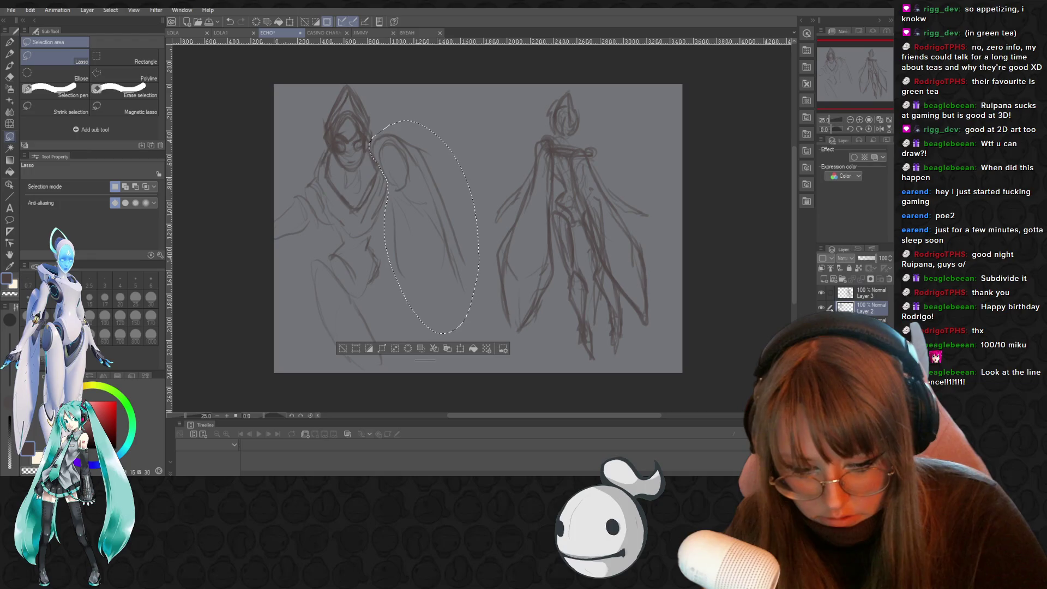
{"action": "key", "text": "ctrl+t"}
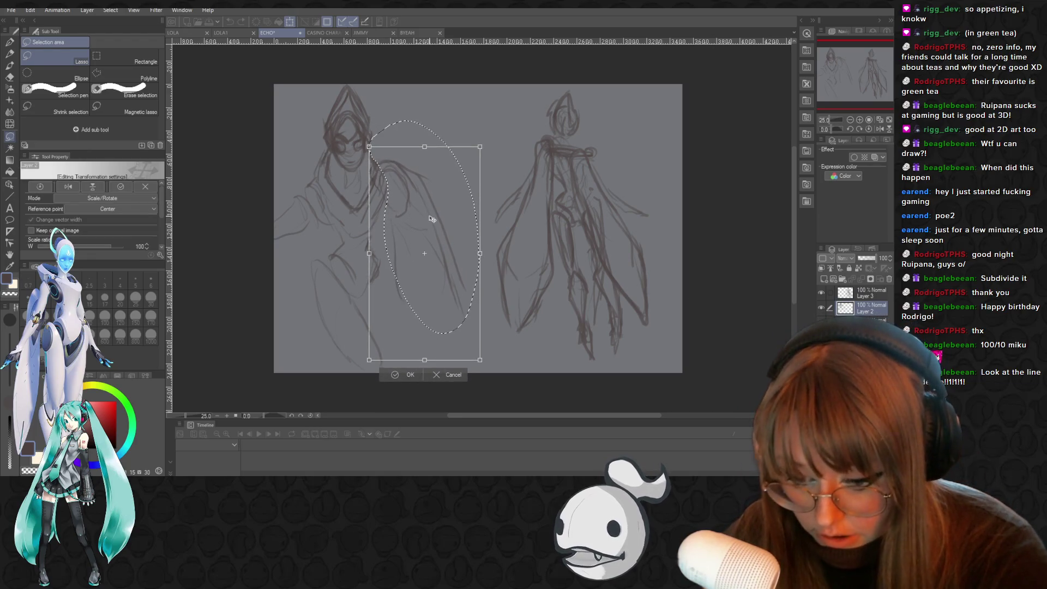
{"action": "mouse_move", "coordinate": [432, 219]}
{"action": "left_mouse_down"}
{"action": "mouse_move", "coordinate": [443, 217]}
{"action": "mouse_move", "coordinate": [422, 215]}
{"action": "mouse_move", "coordinate": [463, 192]}
{"action": "mouse_move", "coordinate": [431, 210]}
{"action": "mouse_move", "coordinate": [429, 225]}
{"action": "left_mouse_up"}
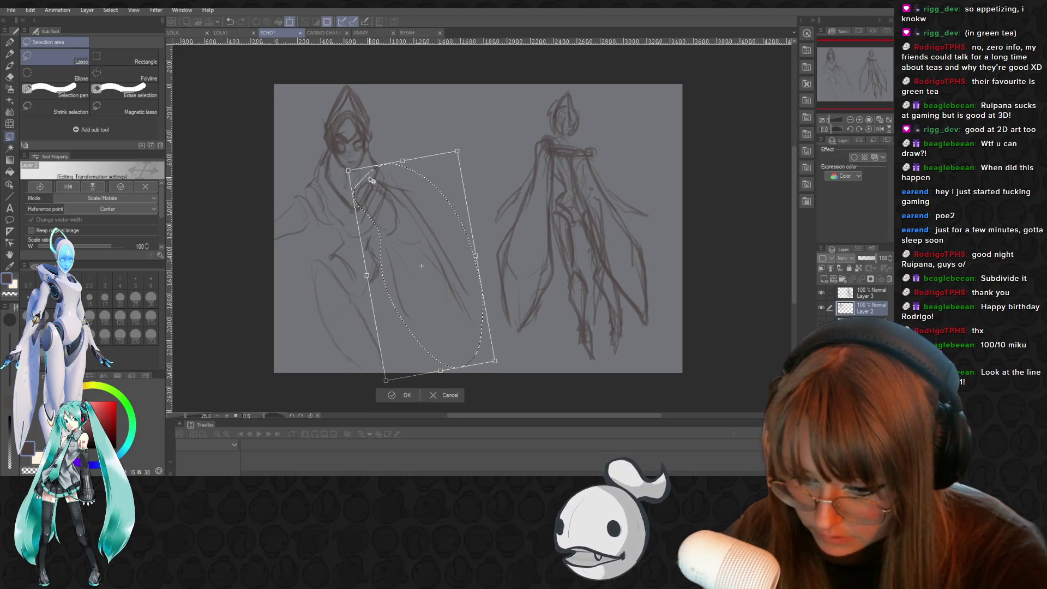
{"action": "mouse_move", "coordinate": [384, 195]}
{"action": "left_mouse_down"}
{"action": "mouse_move", "coordinate": [440, 159]}
{"action": "mouse_move", "coordinate": [429, 124]}
{"action": "left_mouse_up"}
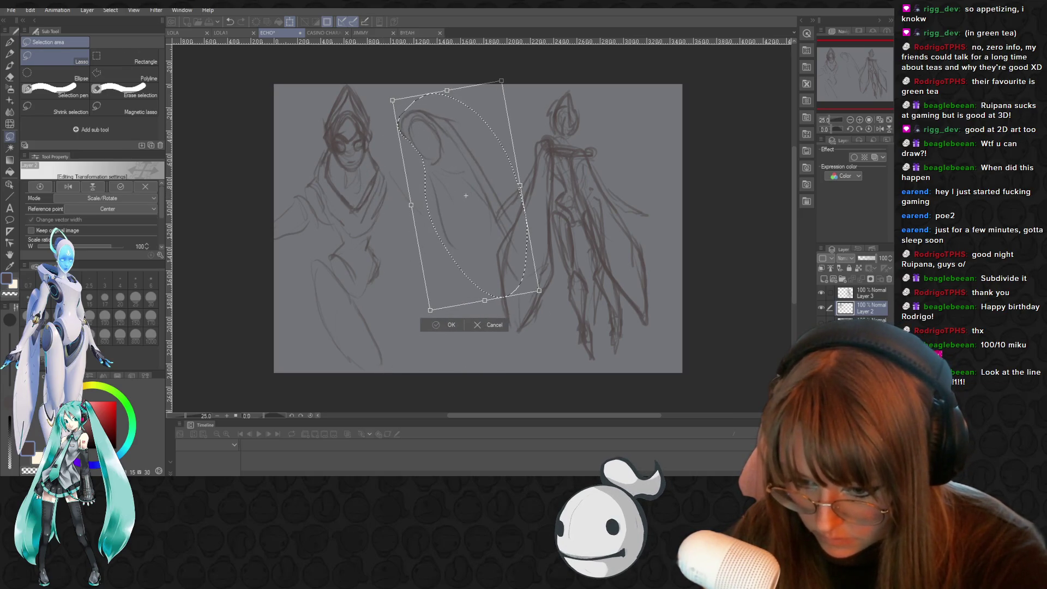
{"action": "left_click", "coordinate": [438, 326]}
Move the lassoed wing section down and to the left and confirm it
{"action": "key", "text": "e"}
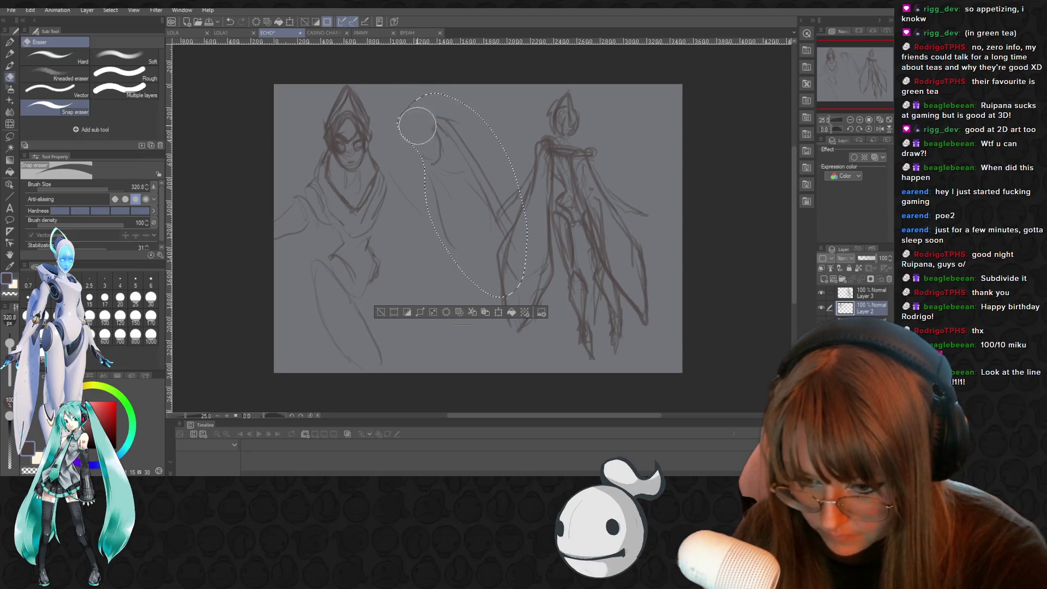
{"action": "key", "text": "ctrl+t"}
{"action": "left_click_drag", "start_coordinate": [431, 180], "coordinate": [395, 258]}
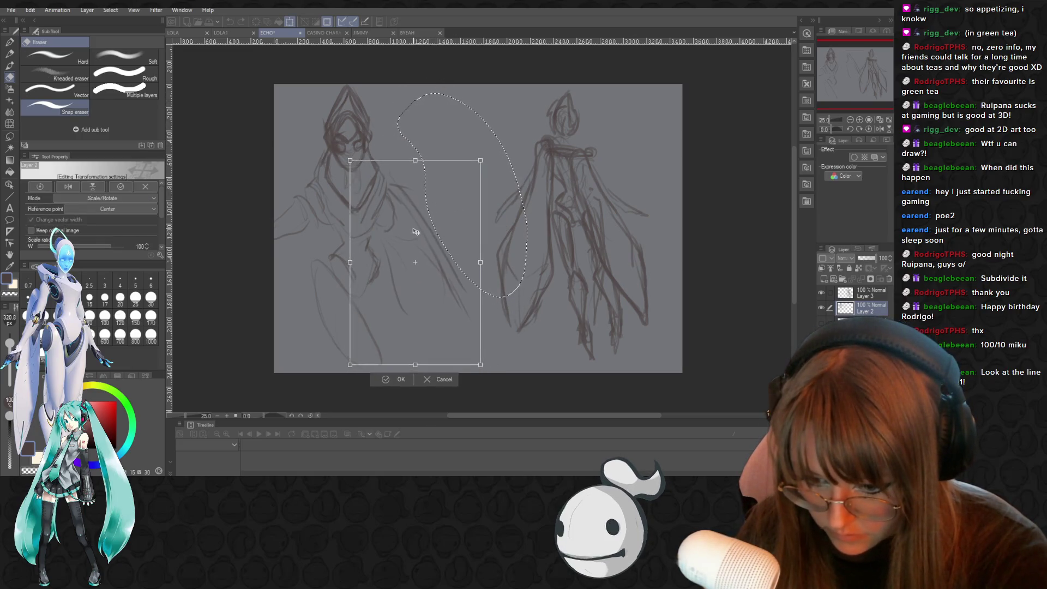
{"action": "left_click", "coordinate": [382, 378]}
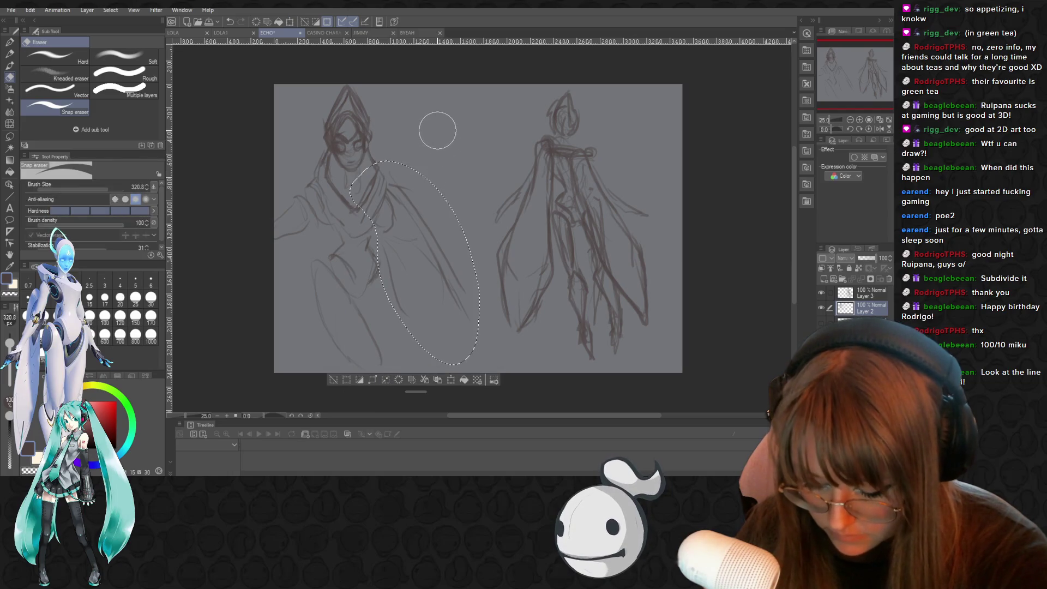
Clear the selection and return to the TRYpencil sketch brush
{"action": "key", "text": "o"}
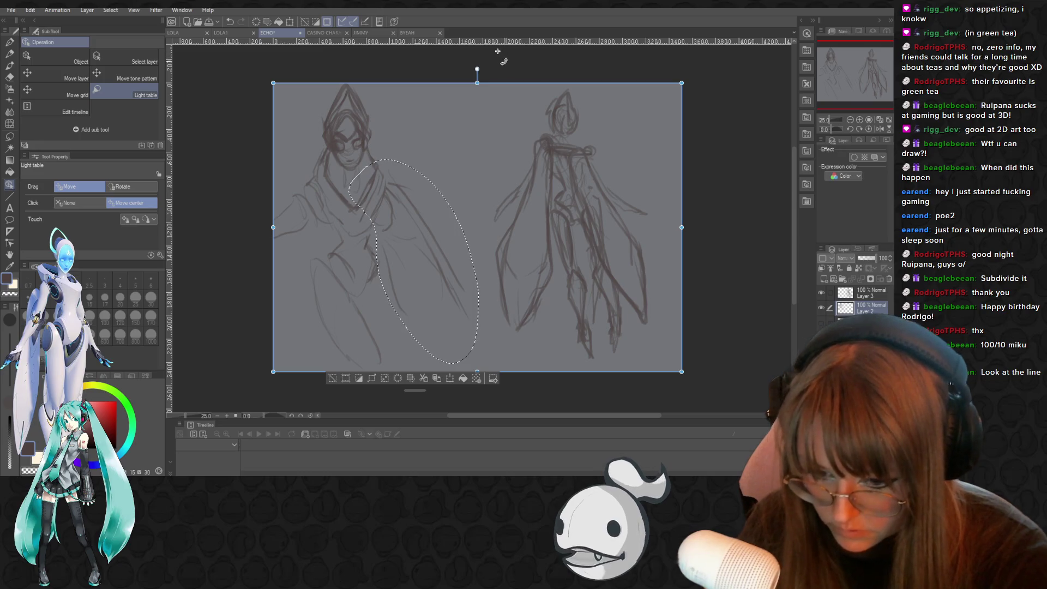
{"action": "key", "text": "p"}
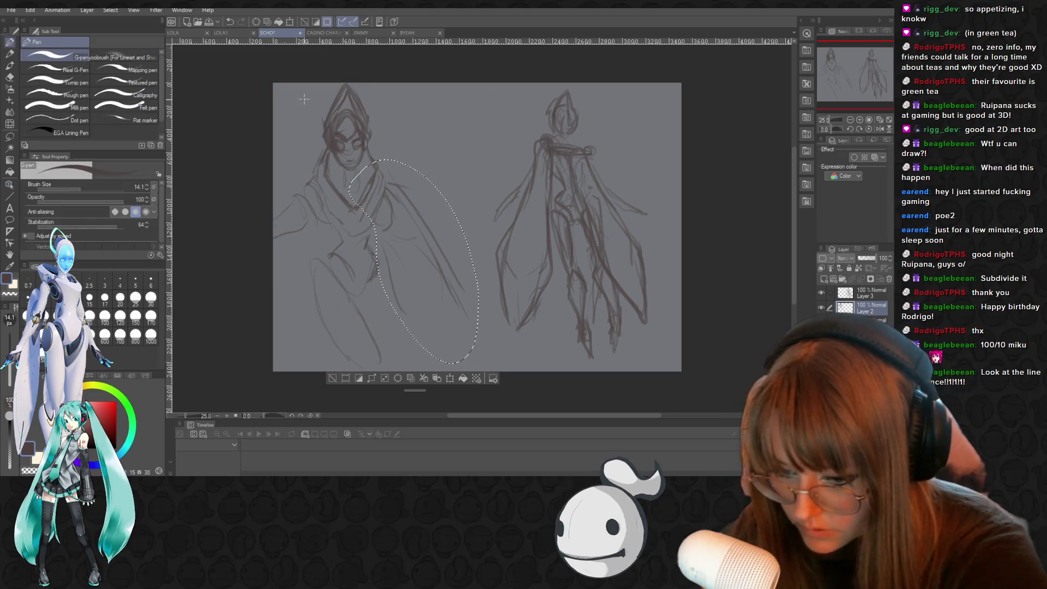
{"action": "key", "text": "o"}
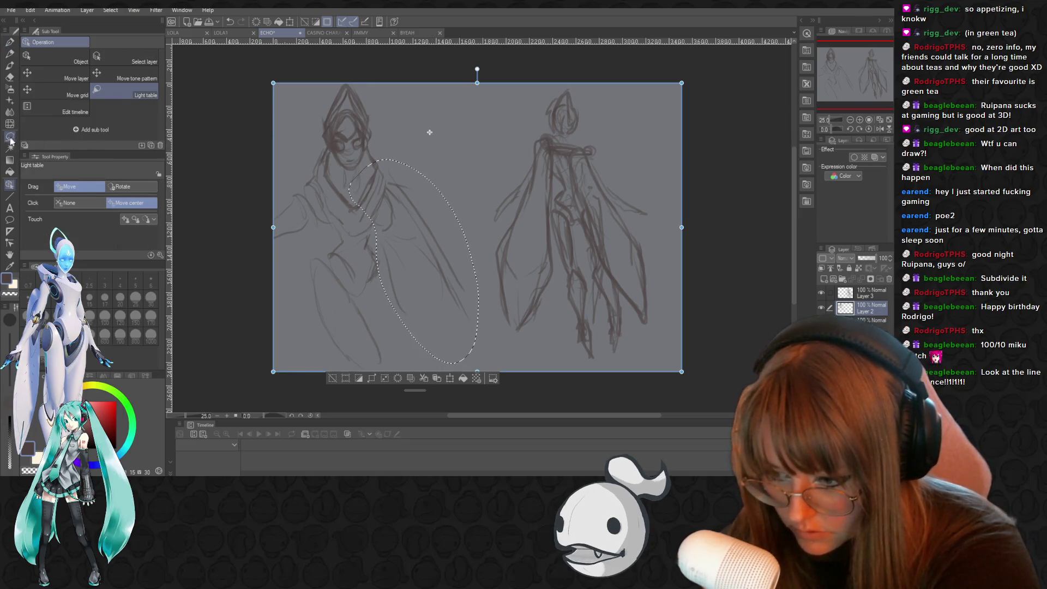
{"action": "key", "text": "m"}
{"action": "key", "text": "ctrl+d"}
{"action": "key", "text": "p"}
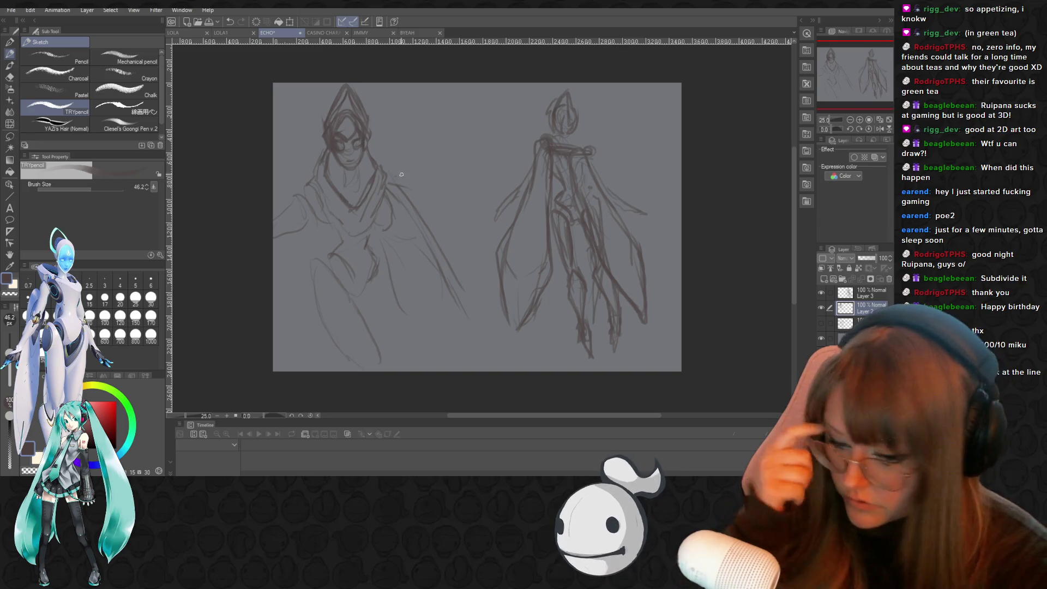
Sketch the left figure's raised arm and hand, with hatching along the arm and wing
{"action": "left_click_drag", "start_coordinate": [418, 192], "coordinate": [442, 209]}
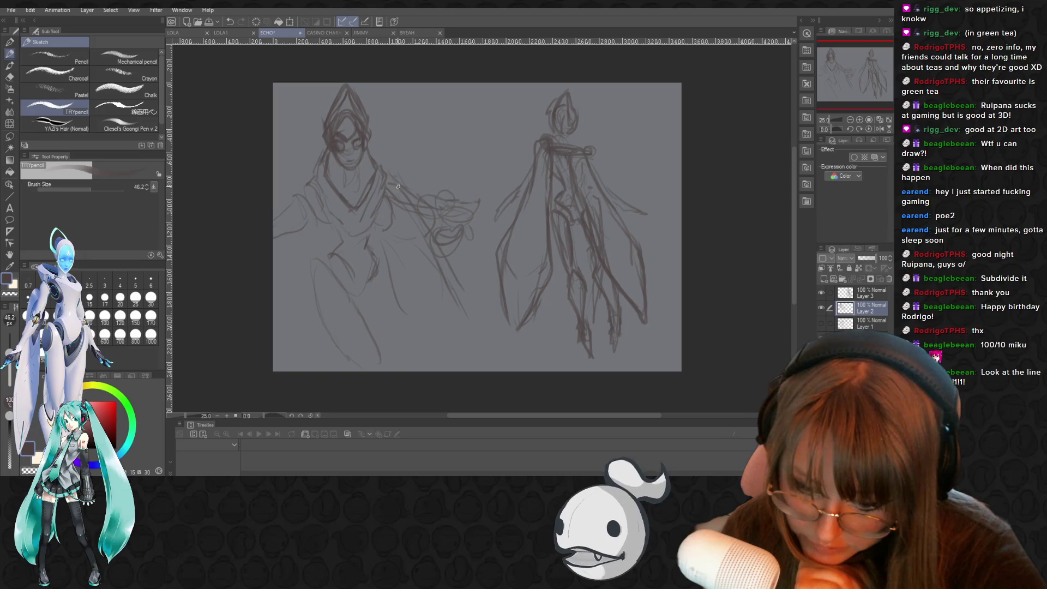
{"action": "left_click_drag", "start_coordinate": [387, 210], "coordinate": [450, 197]}
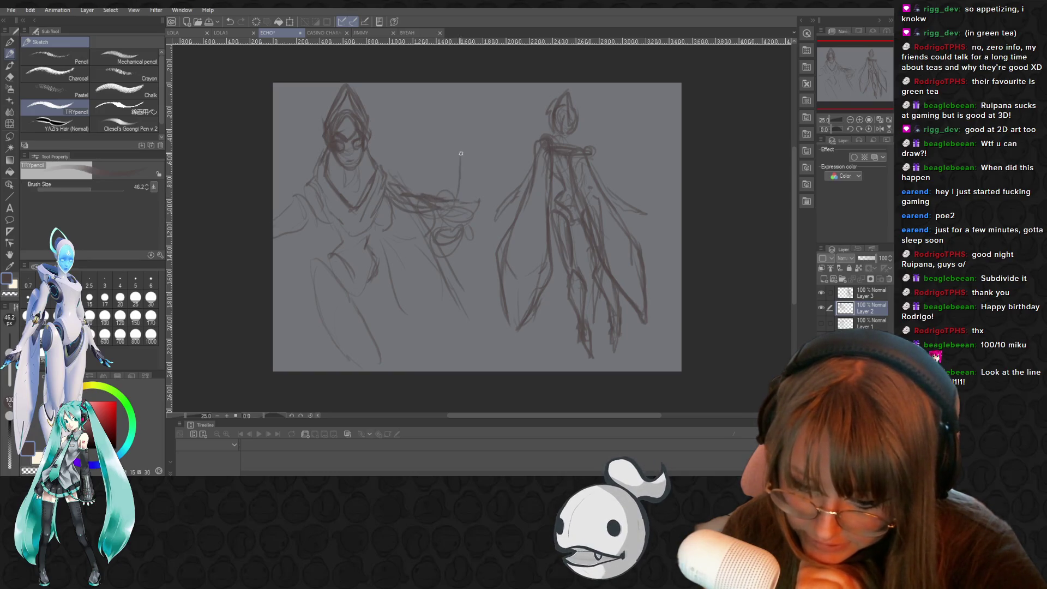
{"action": "left_click_drag", "start_coordinate": [462, 129], "coordinate": [448, 188]}
{"action": "left_click_drag", "start_coordinate": [431, 112], "coordinate": [462, 129]}
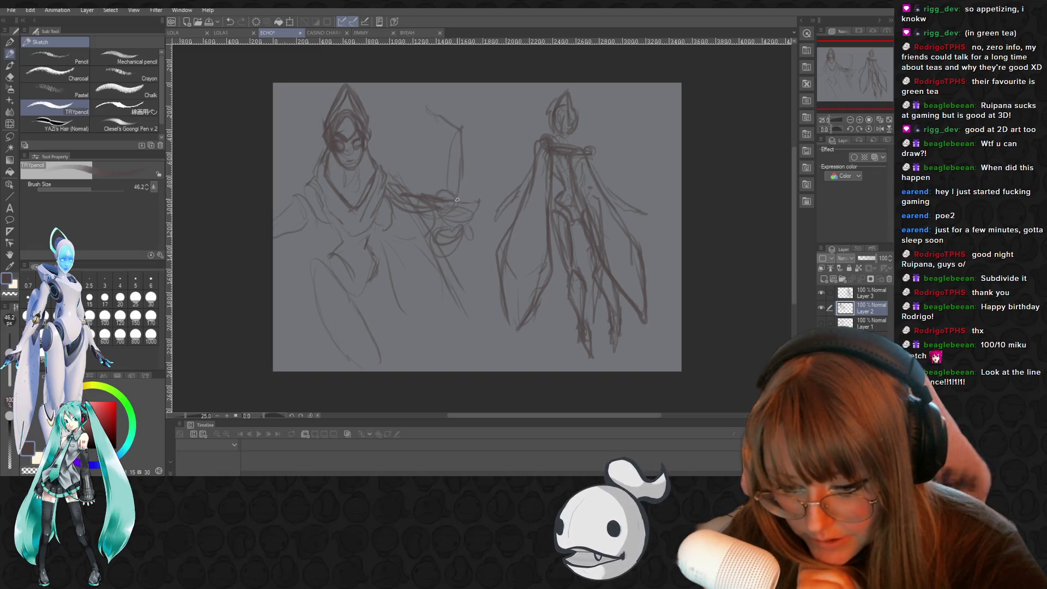
{"action": "mouse_move", "coordinate": [462, 196]}
{"action": "left_mouse_down"}
{"action": "mouse_move", "coordinate": [476, 140]}
{"action": "mouse_move", "coordinate": [462, 113]}
{"action": "left_mouse_up"}
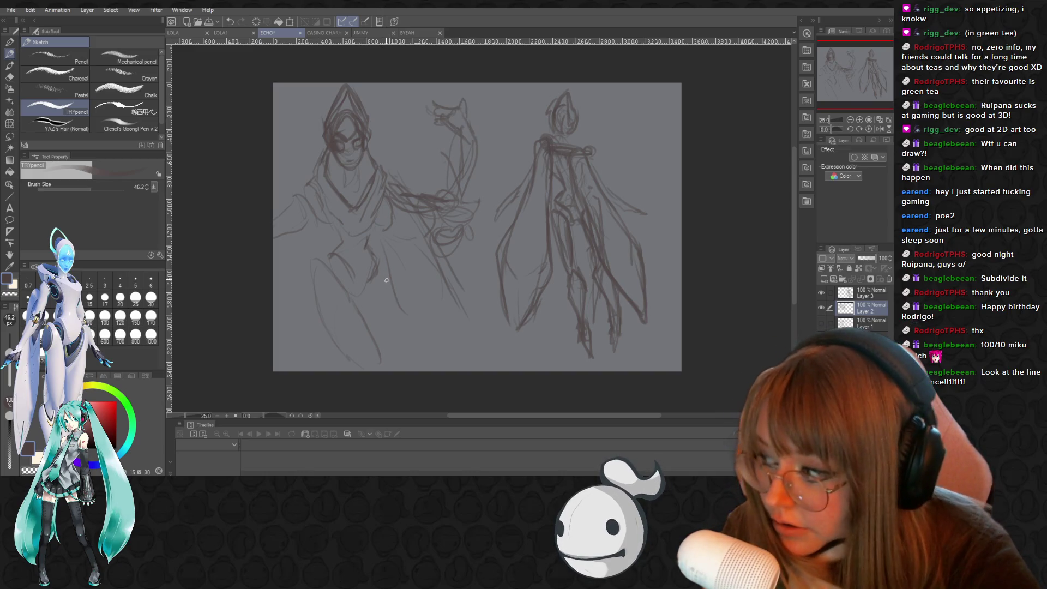
Rough in the left figure's hip and leg lines, then create Layer 4 and pick blue
{"action": "mouse_move", "coordinate": [334, 258]}
{"action": "left_mouse_down"}
{"action": "mouse_move", "coordinate": [351, 289]}
{"action": "mouse_move", "coordinate": [348, 275]}
{"action": "left_mouse_up"}
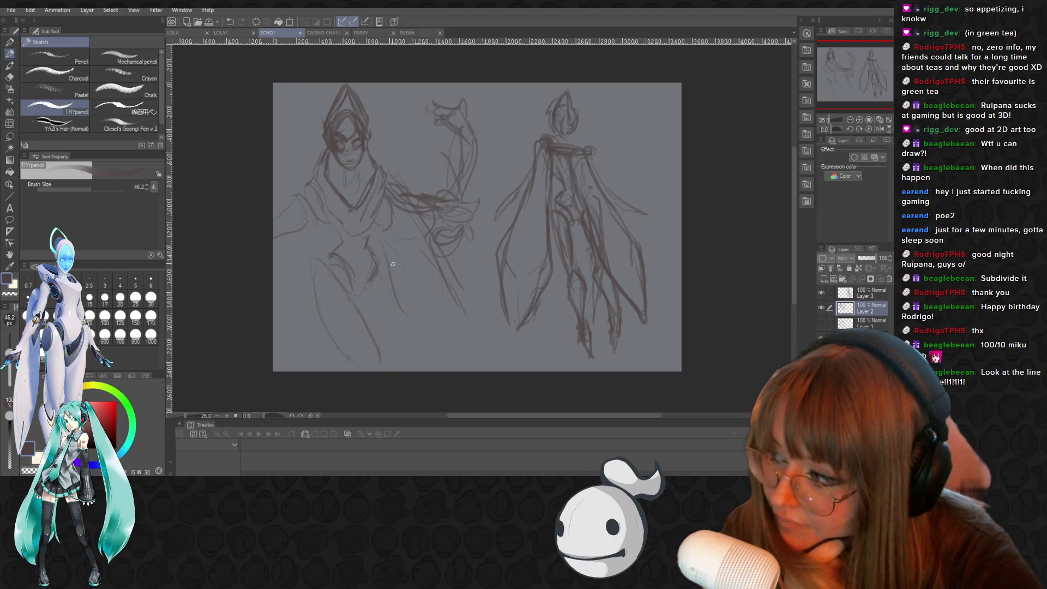
{"action": "left_click_drag", "start_coordinate": [393, 271], "coordinate": [409, 316]}
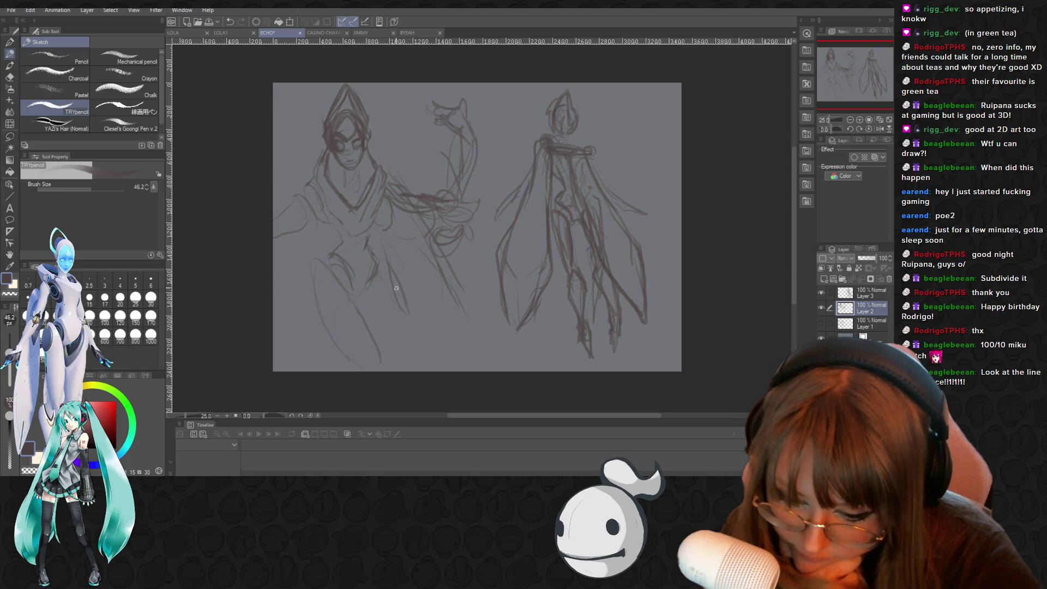
{"action": "left_click_drag", "start_coordinate": [389, 261], "coordinate": [391, 342]}
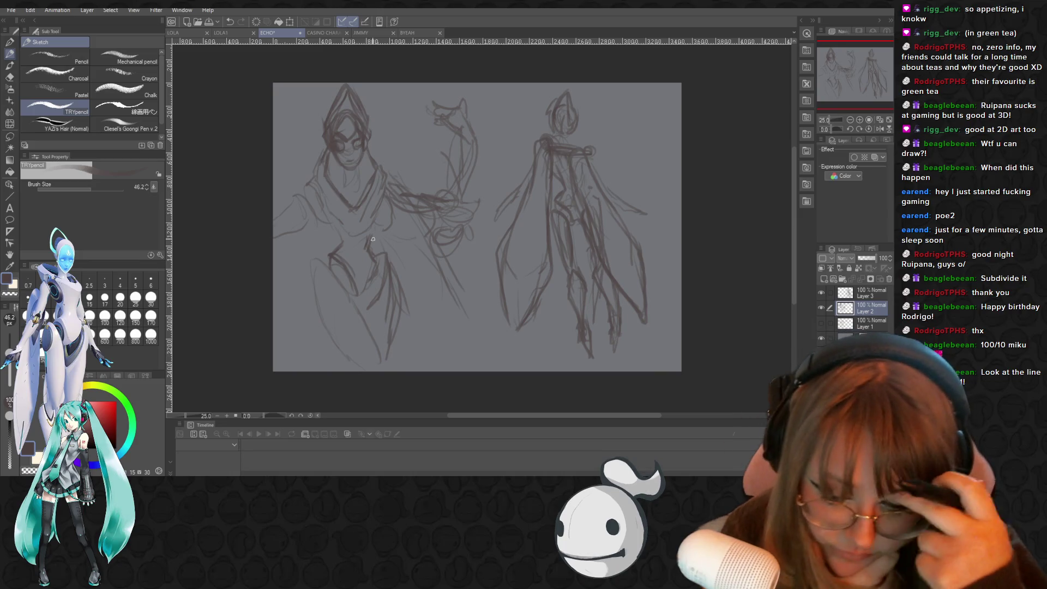
{"action": "key", "text": "ctrl+shift+n"}
{"action": "left_click", "coordinate": [91, 462]}
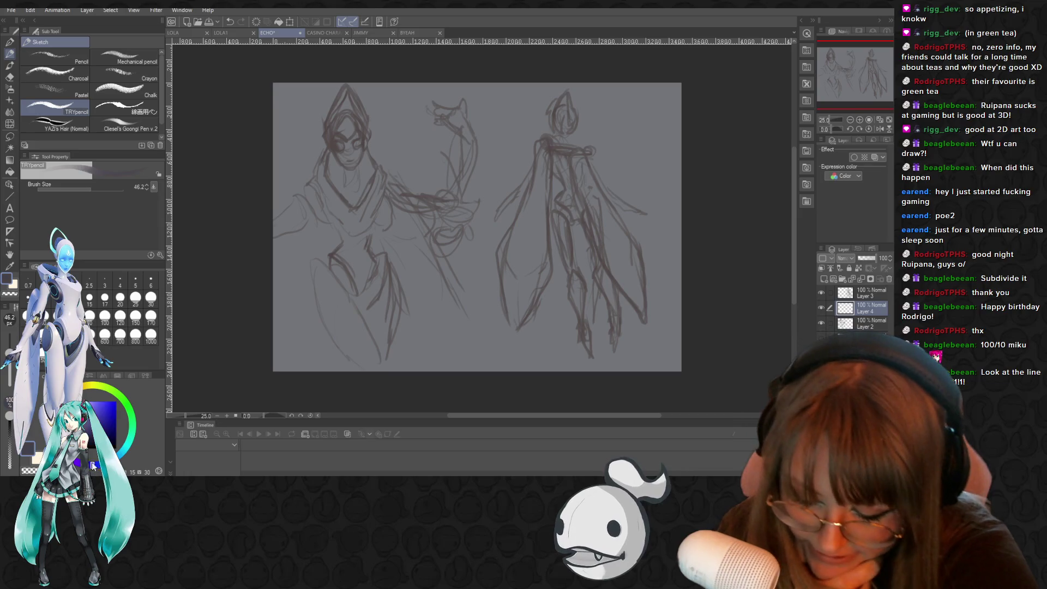
Lower Layer 4's opacity and paint the bluish skirt at the waist with brush size 121.8
{"action": "left_click_drag", "start_coordinate": [85, 190], "coordinate": [83, 182]}
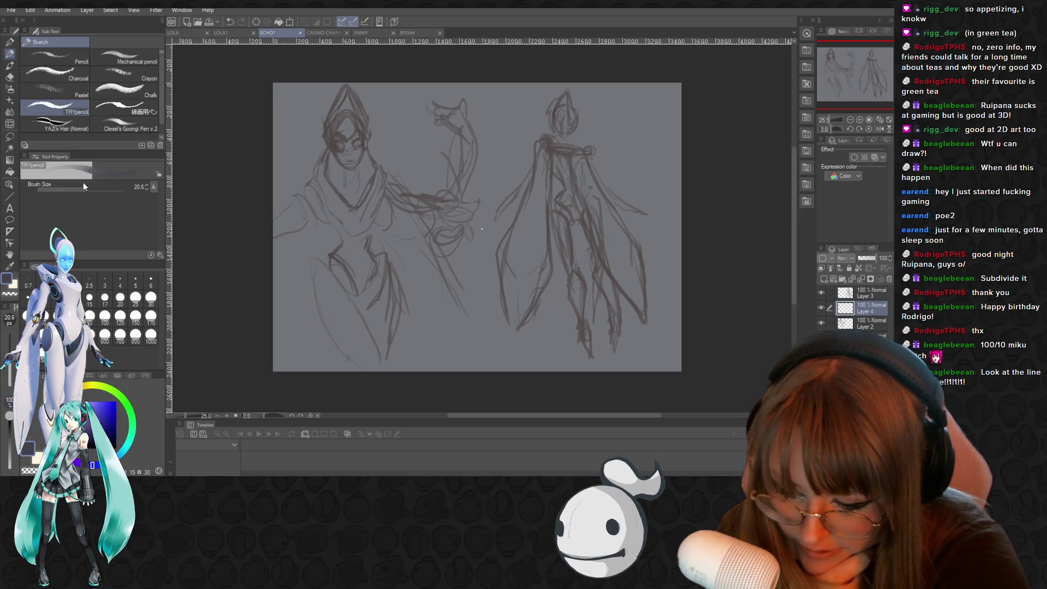
{"action": "left_click", "coordinate": [870, 257]}
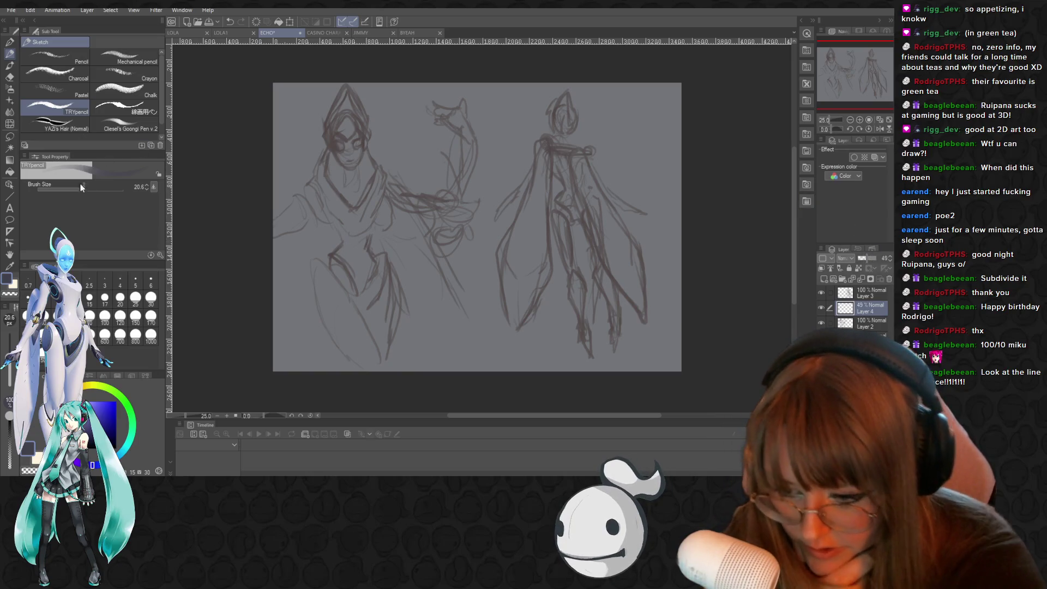
{"action": "left_click_drag", "start_coordinate": [81, 187], "coordinate": [99, 187]}
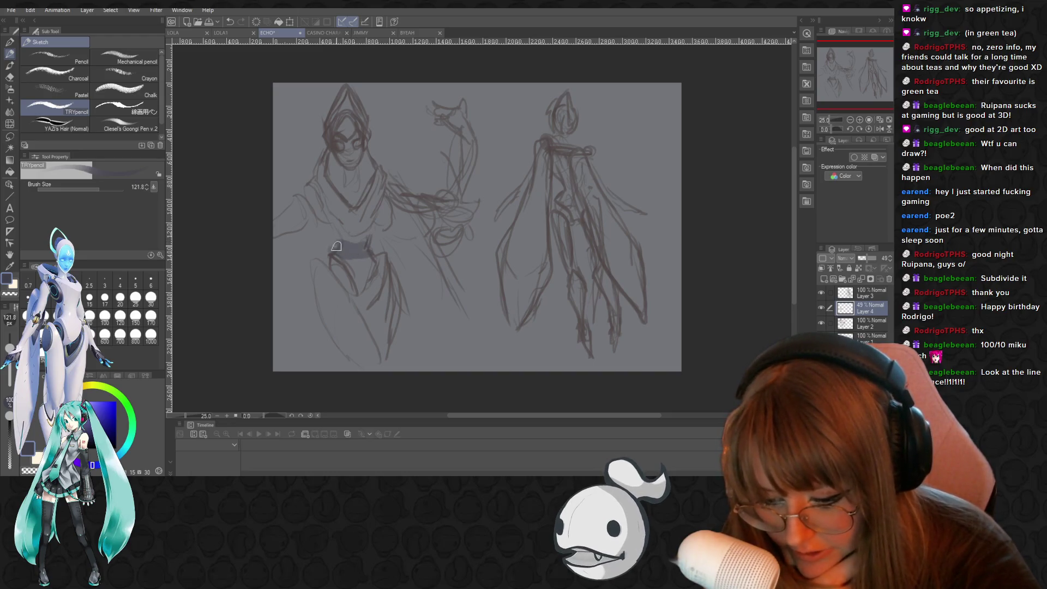
{"action": "mouse_move", "coordinate": [341, 245]}
{"action": "left_mouse_down"}
{"action": "mouse_move", "coordinate": [287, 285]}
{"action": "mouse_move", "coordinate": [323, 314]}
{"action": "mouse_move", "coordinate": [403, 293]}
{"action": "mouse_move", "coordinate": [381, 263]}
{"action": "mouse_move", "coordinate": [406, 282]}
{"action": "mouse_move", "coordinate": [407, 265]}
{"action": "mouse_move", "coordinate": [404, 300]}
{"action": "mouse_move", "coordinate": [301, 282]}
{"action": "mouse_move", "coordinate": [390, 299]}
{"action": "left_mouse_up"}
{"action": "left_click_drag", "start_coordinate": [292, 278], "coordinate": [360, 303]}
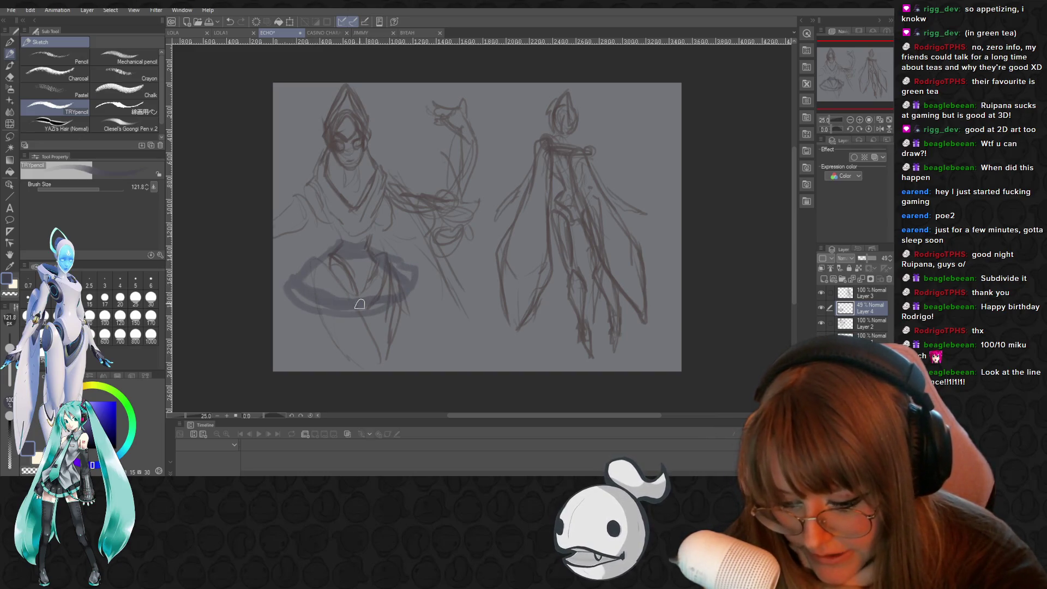
{"action": "mouse_move", "coordinate": [293, 276]}
{"action": "left_mouse_down"}
{"action": "mouse_move", "coordinate": [319, 267]}
{"action": "mouse_move", "coordinate": [305, 287]}
{"action": "mouse_move", "coordinate": [327, 275]}
{"action": "mouse_move", "coordinate": [349, 300]}
{"action": "mouse_move", "coordinate": [365, 261]}
{"action": "mouse_move", "coordinate": [382, 295]}
{"action": "mouse_move", "coordinate": [405, 279]}
{"action": "left_mouse_up"}
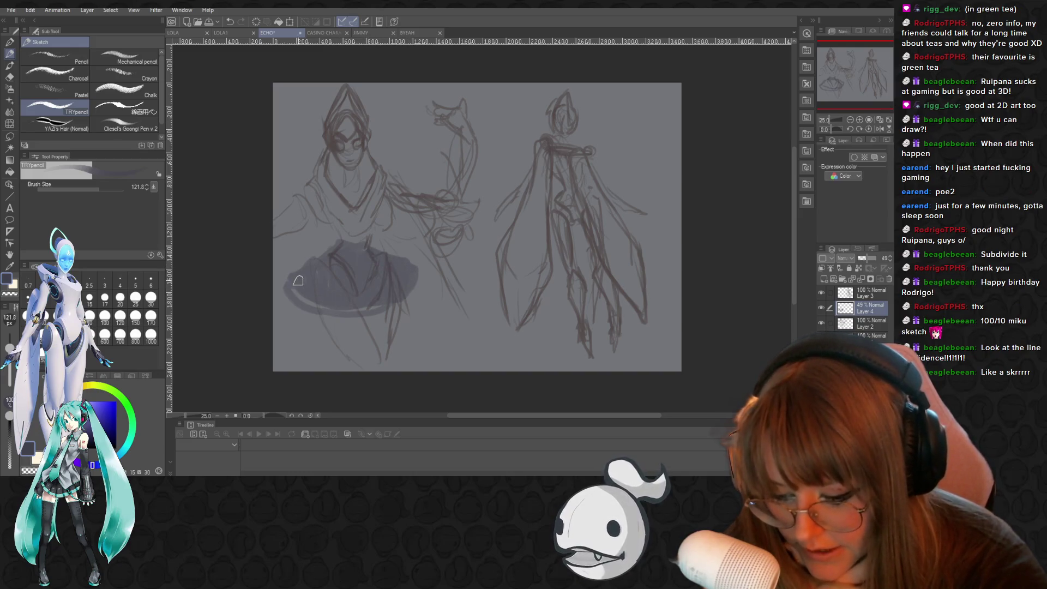
{"action": "mouse_move", "coordinate": [346, 244]}
{"action": "left_mouse_down"}
{"action": "mouse_move", "coordinate": [288, 278]}
{"action": "mouse_move", "coordinate": [327, 270]}
{"action": "mouse_move", "coordinate": [343, 282]}
{"action": "left_mouse_up"}
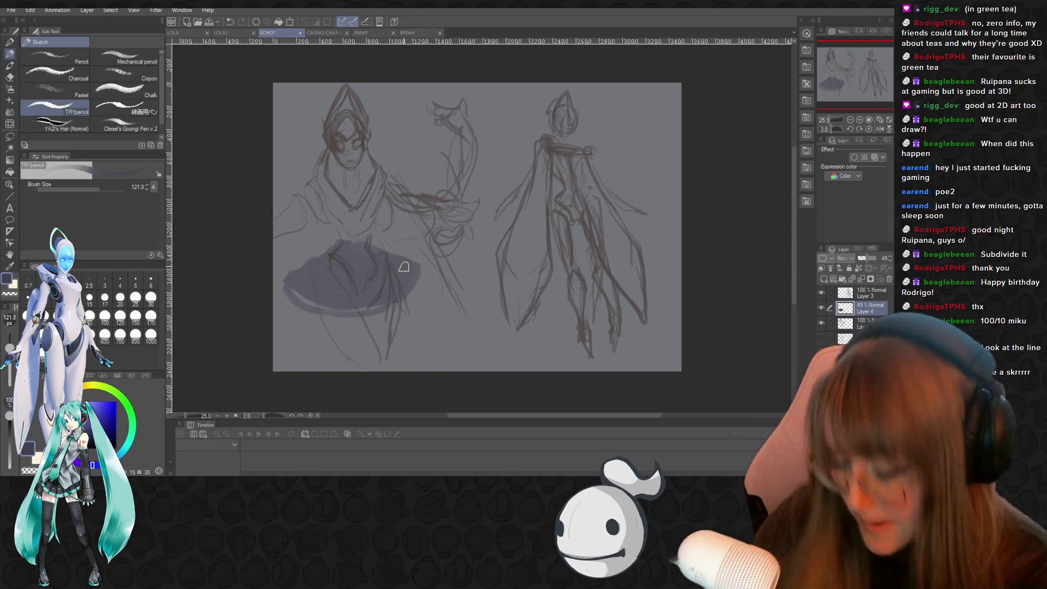
Trim the skirt's top, left and lower edges with the eraser at size 60.5
{"action": "key", "text": "e"}
{"action": "left_click", "coordinate": [93, 189]}
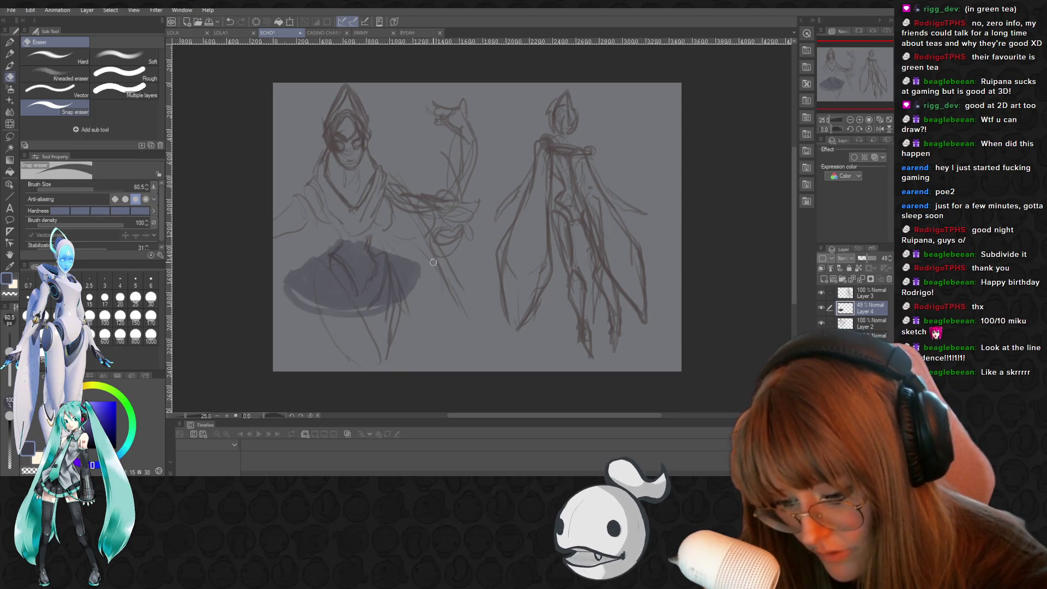
{"action": "left_click_drag", "start_coordinate": [338, 230], "coordinate": [376, 239]}
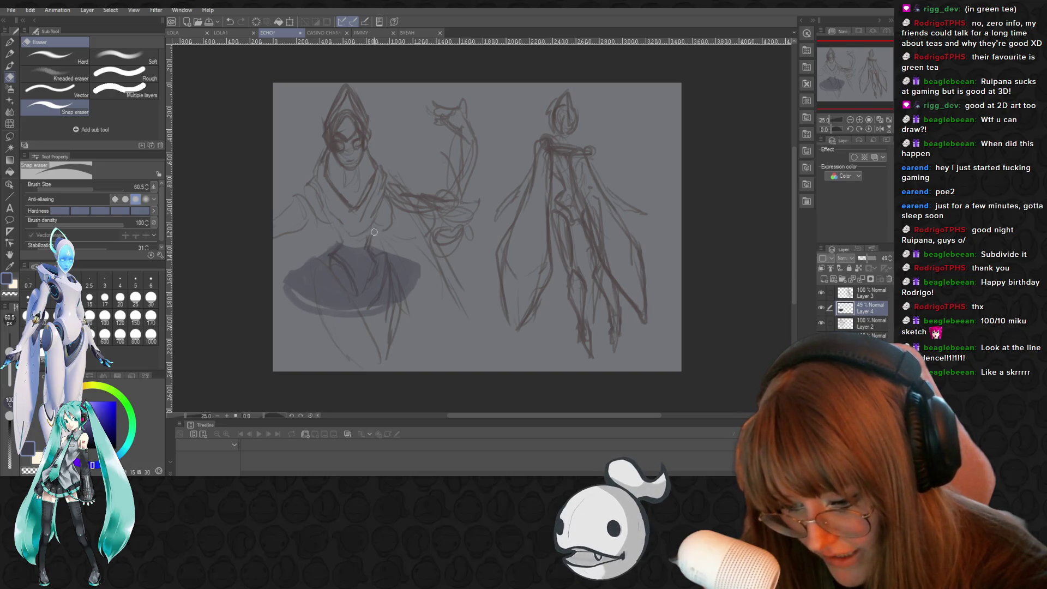
{"action": "mouse_move", "coordinate": [279, 276]}
{"action": "left_mouse_down"}
{"action": "mouse_move", "coordinate": [305, 305]}
{"action": "mouse_move", "coordinate": [282, 283]}
{"action": "mouse_move", "coordinate": [376, 306]}
{"action": "mouse_move", "coordinate": [316, 303]}
{"action": "mouse_move", "coordinate": [347, 313]}
{"action": "mouse_move", "coordinate": [379, 309]}
{"action": "mouse_move", "coordinate": [423, 257]}
{"action": "mouse_move", "coordinate": [425, 289]}
{"action": "left_mouse_up"}
Shade the skirt's sides with the pencil and erase its edges into a straight, flared lower hem
{"action": "key", "text": "p"}
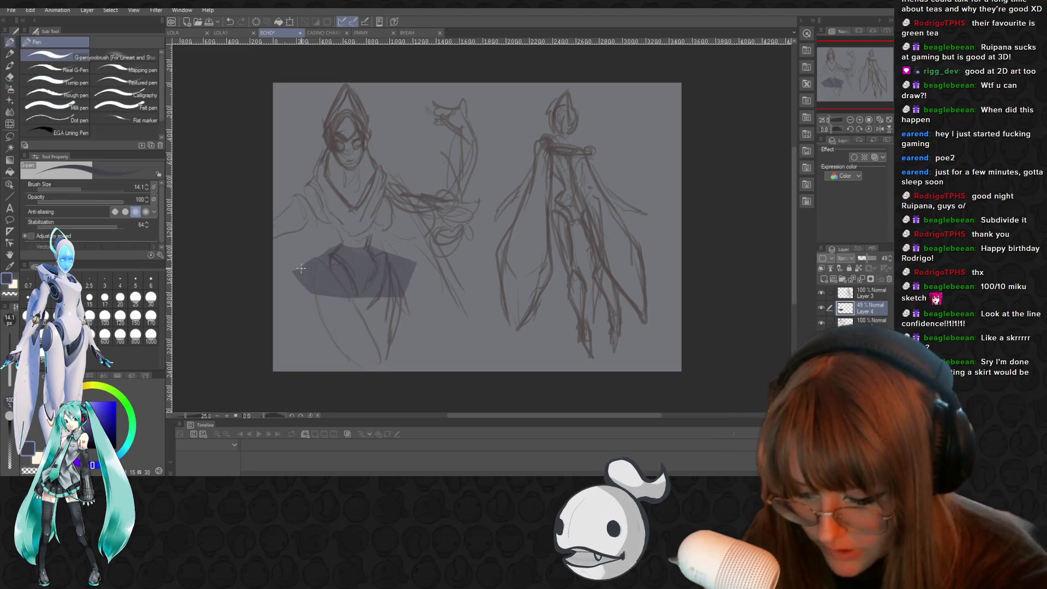
{"action": "mouse_move", "coordinate": [292, 272]}
{"action": "left_mouse_down"}
{"action": "mouse_move", "coordinate": [317, 299]}
{"action": "mouse_move", "coordinate": [390, 294]}
{"action": "left_mouse_up"}
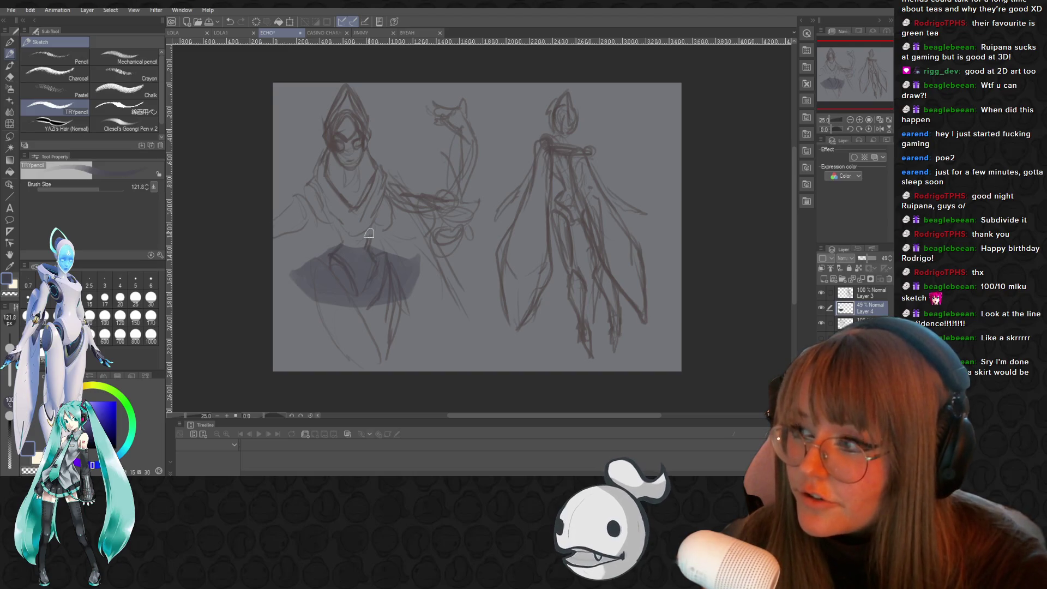
{"action": "mouse_move", "coordinate": [313, 268]}
{"action": "left_mouse_down"}
{"action": "mouse_move", "coordinate": [289, 270]}
{"action": "mouse_move", "coordinate": [297, 292]}
{"action": "mouse_move", "coordinate": [375, 310]}
{"action": "mouse_move", "coordinate": [335, 307]}
{"action": "mouse_move", "coordinate": [399, 295]}
{"action": "left_mouse_up"}
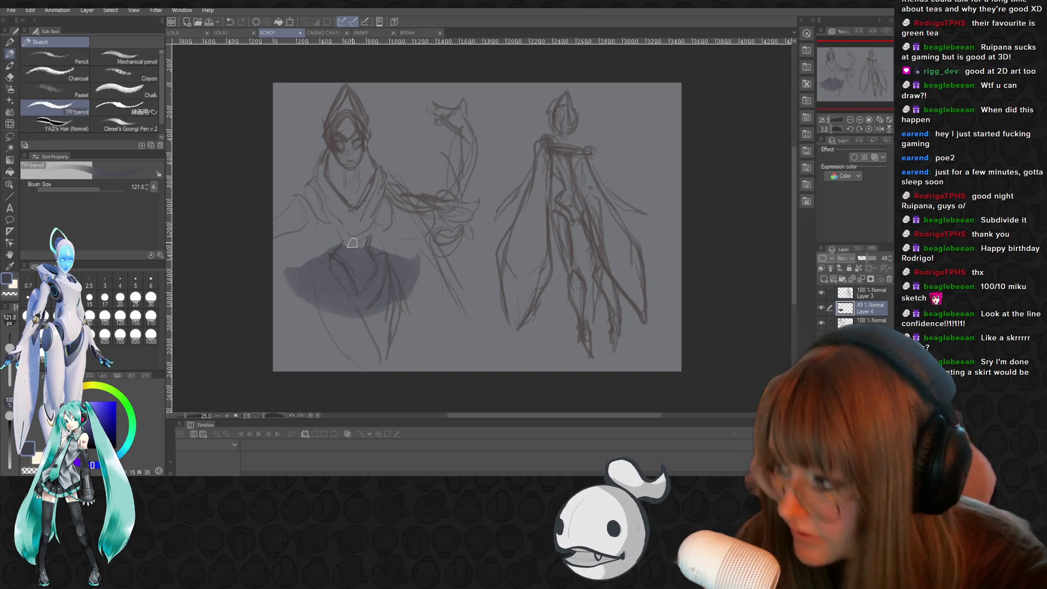
{"action": "key", "text": "e"}
{"action": "left_click_drag", "start_coordinate": [314, 308], "coordinate": [289, 270]}
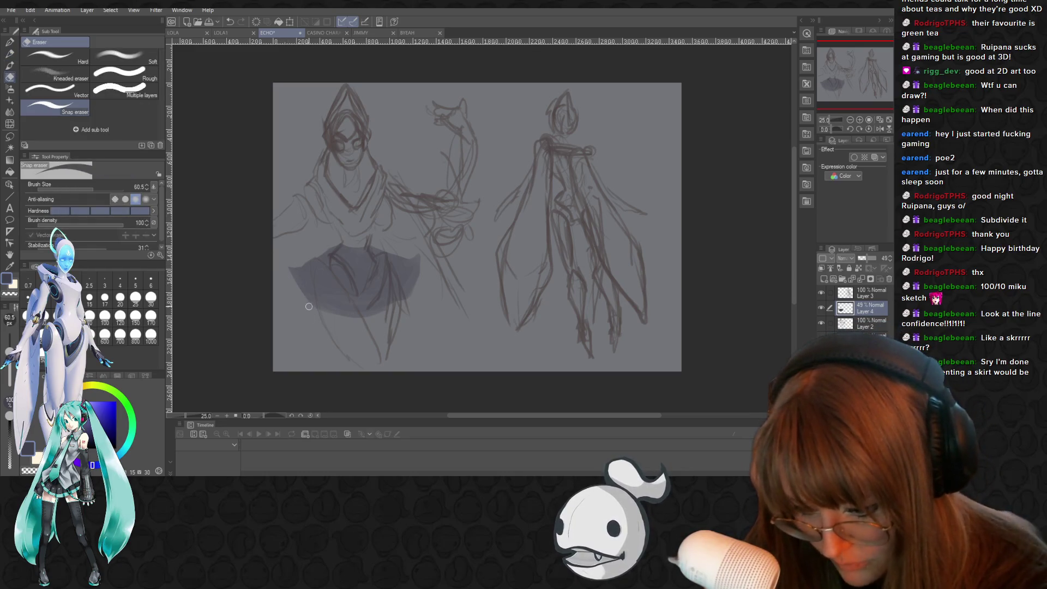
{"action": "left_click_drag", "start_coordinate": [314, 312], "coordinate": [291, 302]}
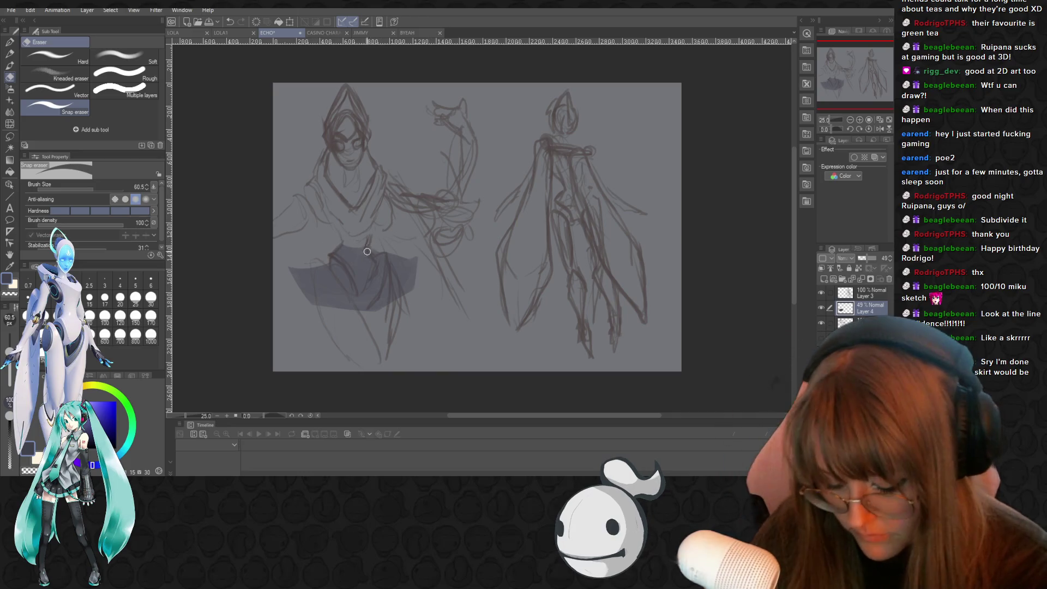
{"action": "key", "text": "p"}
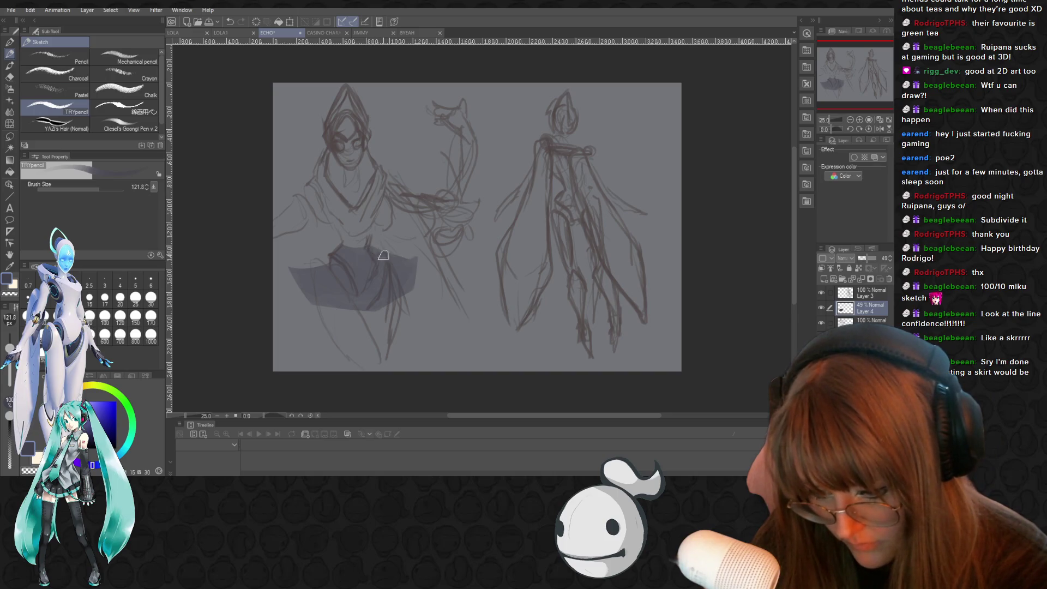
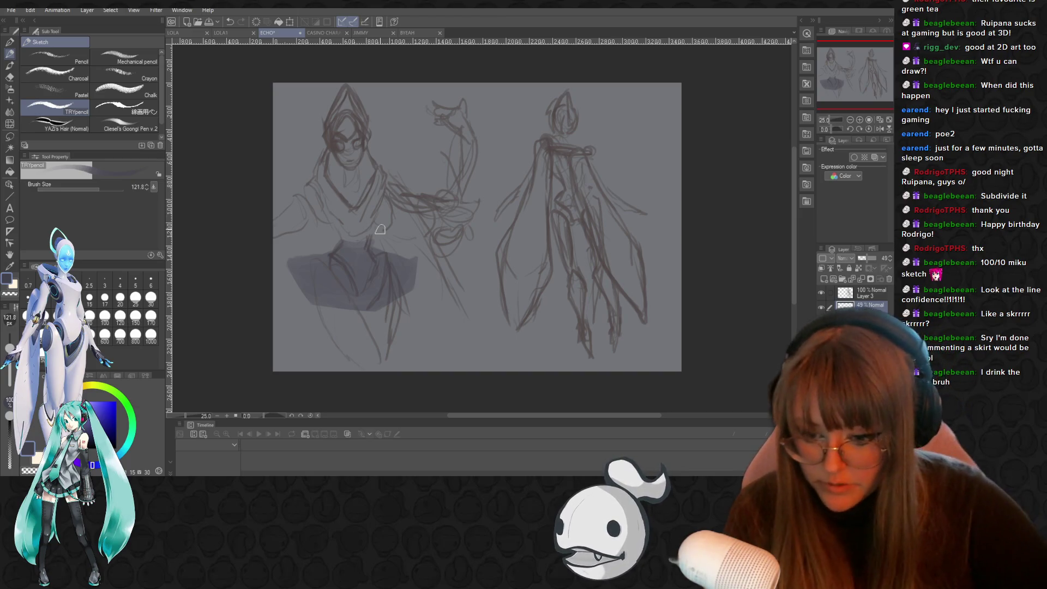
Pick lavender, lay a stroke over the chest, then add a new layer at brush size 48.8
{"action": "left_click", "coordinate": [343, 236], "text": "alt"}
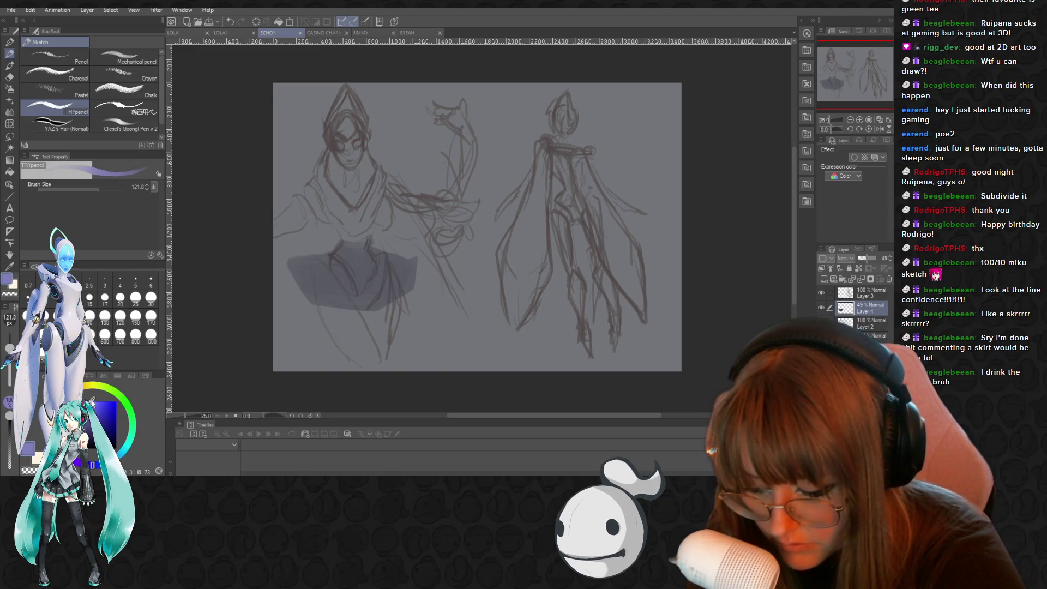
{"action": "mouse_move", "coordinate": [338, 240]}
{"action": "left_mouse_down"}
{"action": "mouse_move", "coordinate": [322, 254]}
{"action": "mouse_move", "coordinate": [332, 264]}
{"action": "mouse_move", "coordinate": [351, 235]}
{"action": "mouse_move", "coordinate": [346, 269]}
{"action": "mouse_move", "coordinate": [363, 241]}
{"action": "mouse_move", "coordinate": [362, 257]}
{"action": "mouse_move", "coordinate": [384, 258]}
{"action": "mouse_move", "coordinate": [335, 235]}
{"action": "mouse_move", "coordinate": [327, 212]}
{"action": "left_mouse_up"}
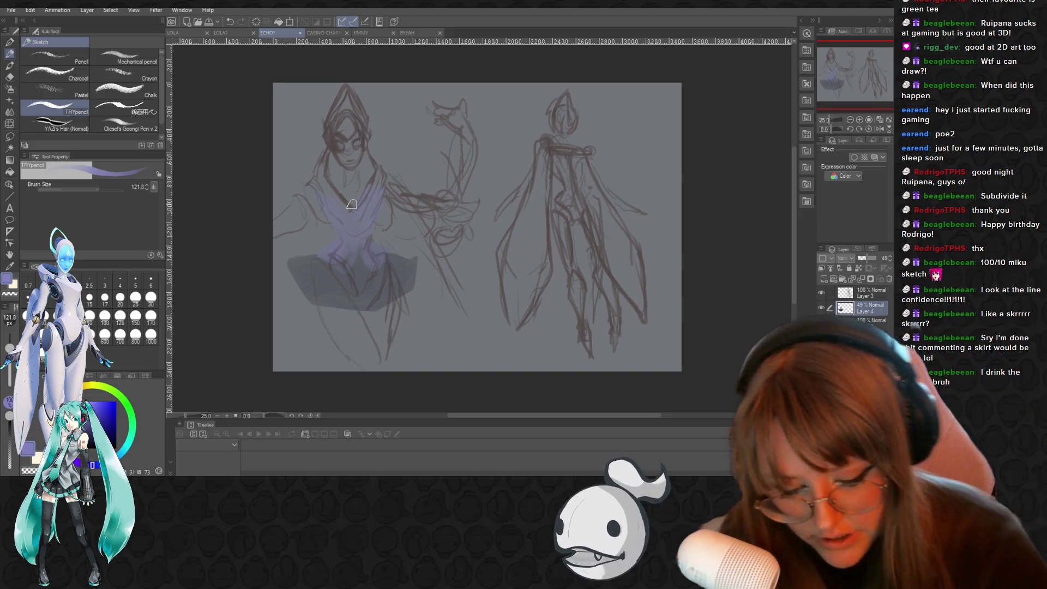
{"action": "left_click", "coordinate": [835, 279]}
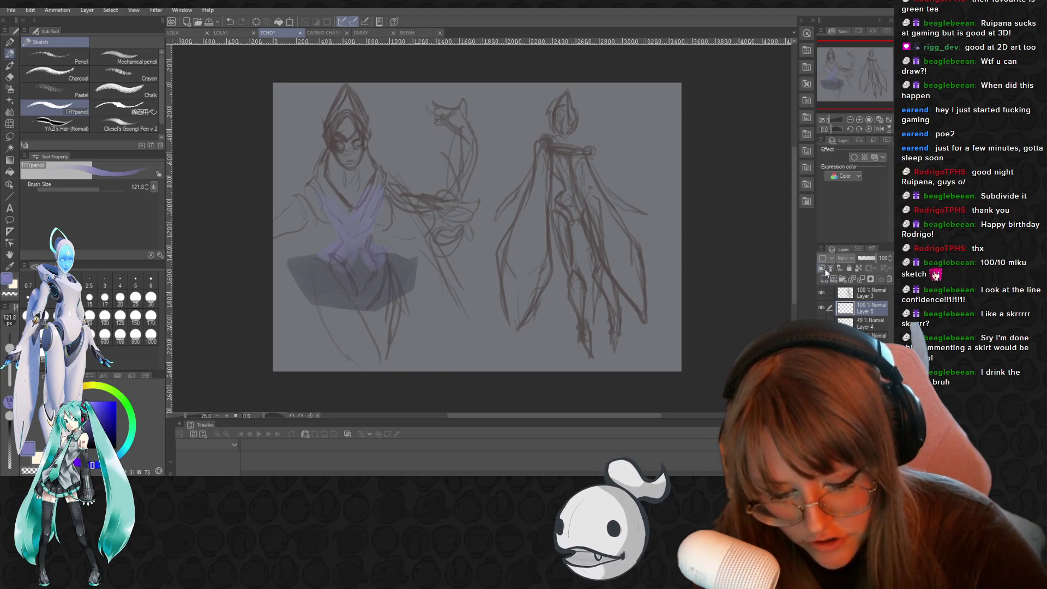
{"action": "left_click", "coordinate": [92, 187]}
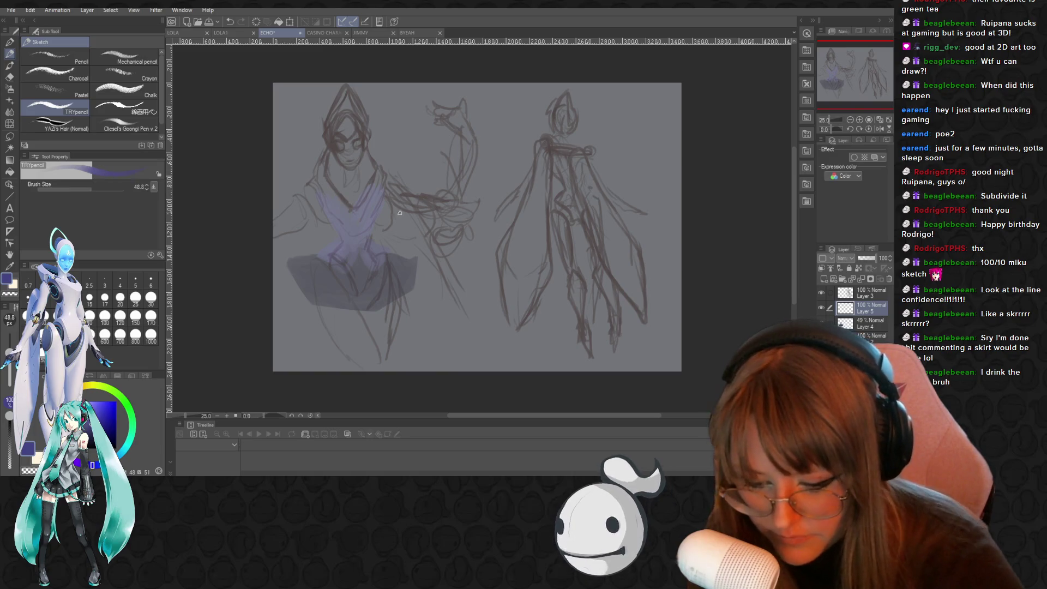
Sketch the tie's V shape across the chest and erase its right end
{"action": "left_click_drag", "start_coordinate": [341, 200], "coordinate": [348, 205]}
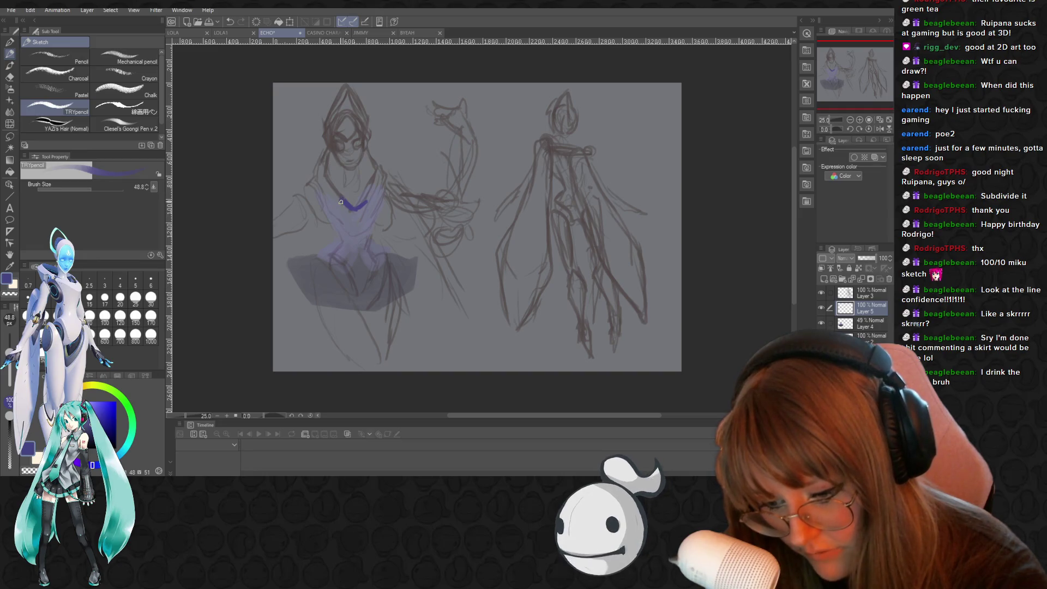
{"action": "left_click_drag", "start_coordinate": [344, 215], "coordinate": [359, 218]}
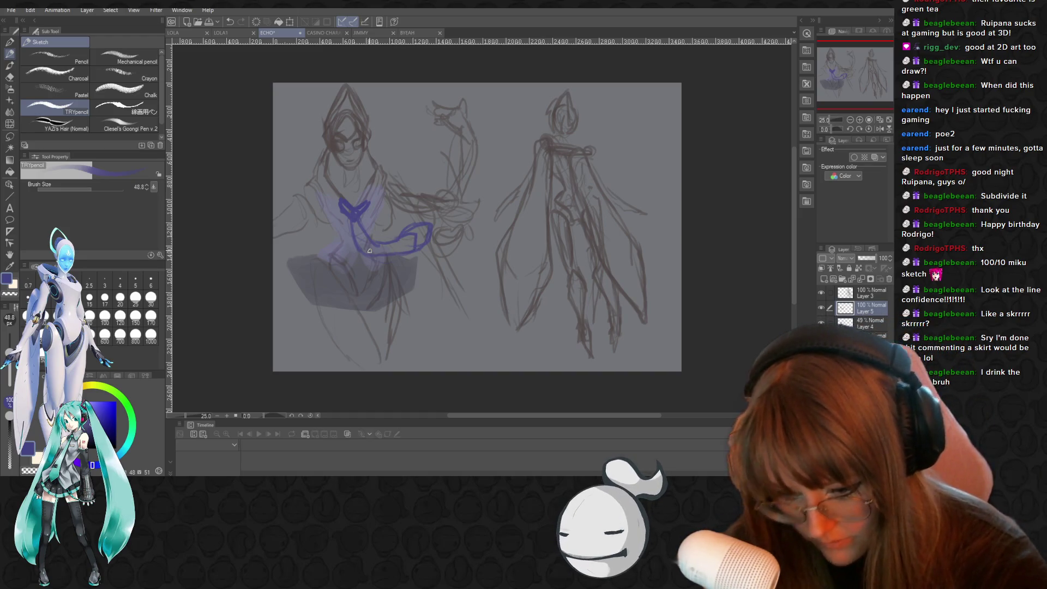
{"action": "key", "text": "e"}
{"action": "mouse_move", "coordinate": [431, 240]}
{"action": "left_mouse_down"}
{"action": "mouse_move", "coordinate": [424, 229]}
{"action": "mouse_move", "coordinate": [418, 243]}
{"action": "left_mouse_up"}
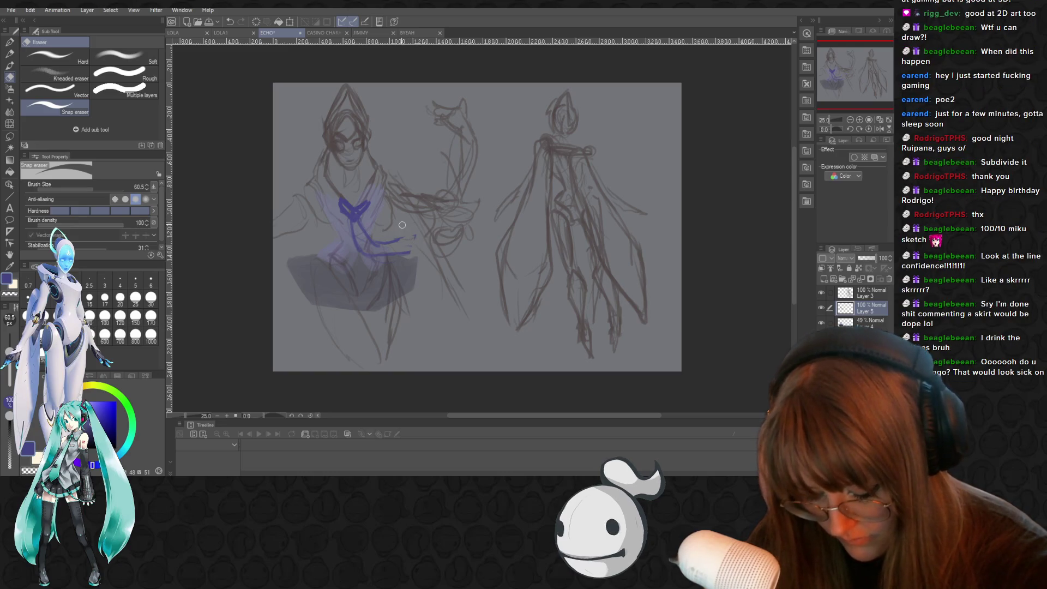
Extend the tie to the right, fill it in darker, and trim its right edge
{"action": "key", "text": "p"}
{"action": "left_click_drag", "start_coordinate": [370, 240], "coordinate": [412, 240]}
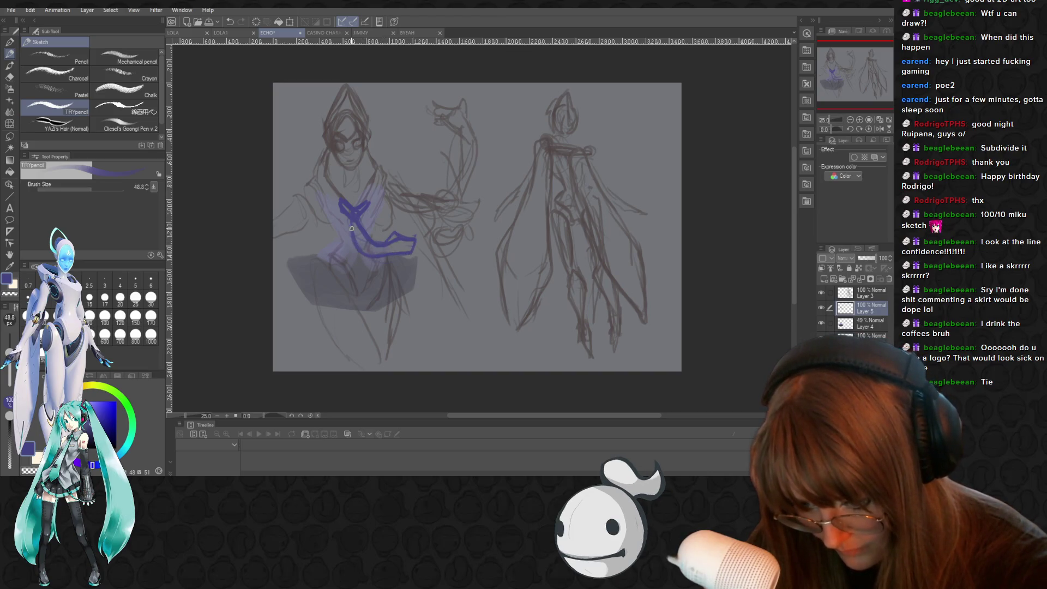
{"action": "mouse_move", "coordinate": [392, 241]}
{"action": "left_mouse_down"}
{"action": "mouse_move", "coordinate": [410, 243]}
{"action": "mouse_move", "coordinate": [386, 251]}
{"action": "left_mouse_up"}
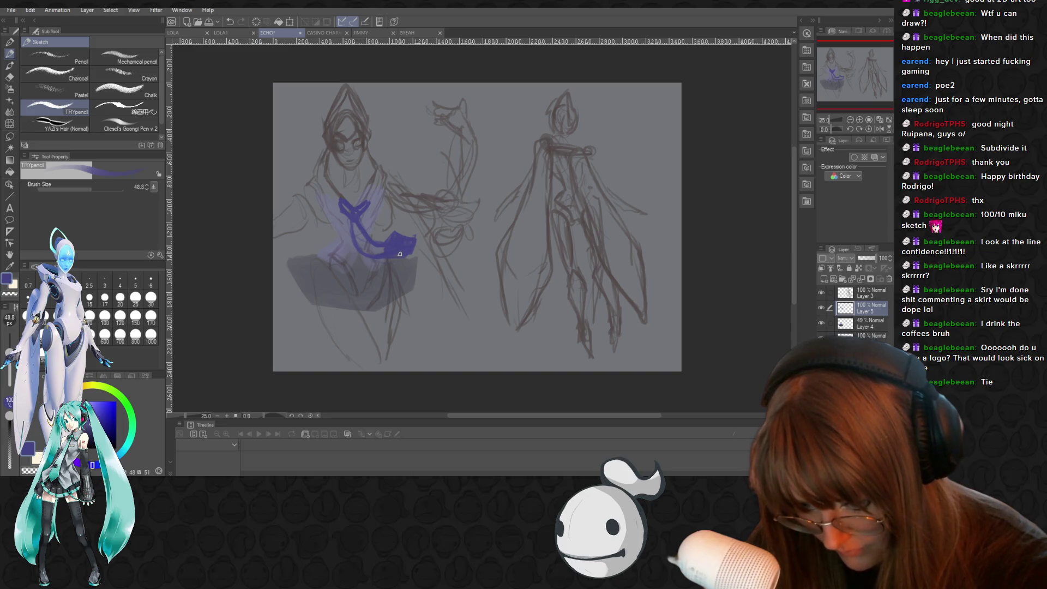
{"action": "key", "text": "e"}
{"action": "left_click_drag", "start_coordinate": [421, 224], "coordinate": [404, 265]}
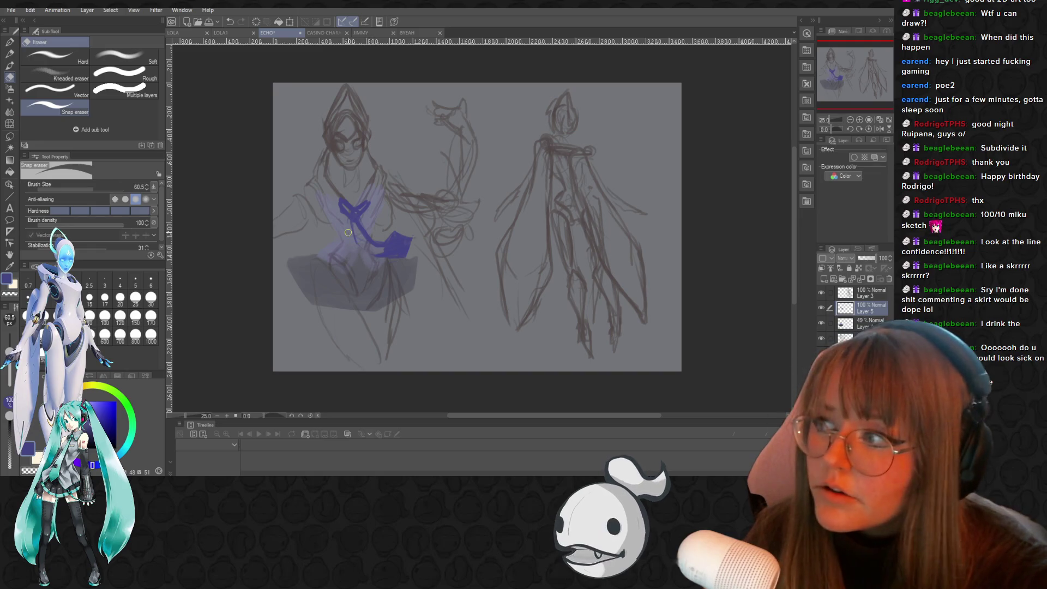
Add a stroke along the tie's left edge and fade the layer to about 36% opacity
{"action": "key", "text": "p"}
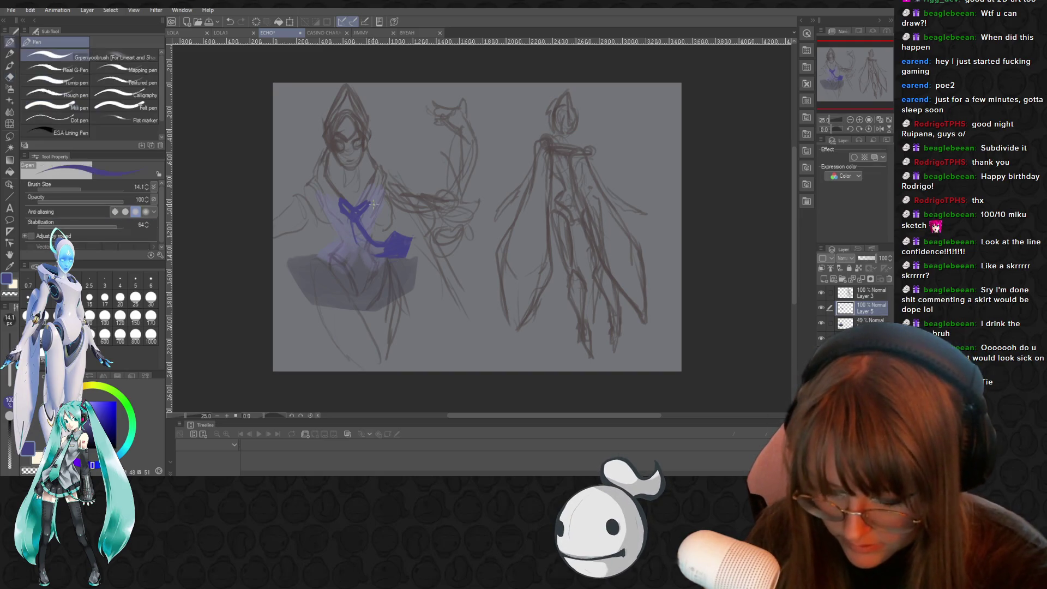
{"action": "key", "text": "p"}
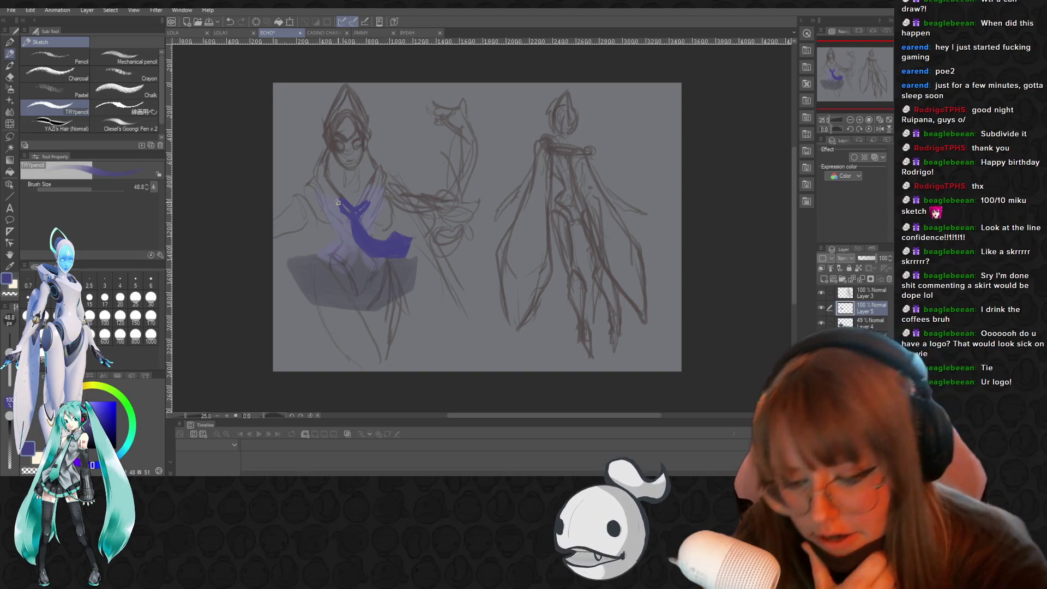
{"action": "left_click_drag", "start_coordinate": [342, 194], "coordinate": [336, 205]}
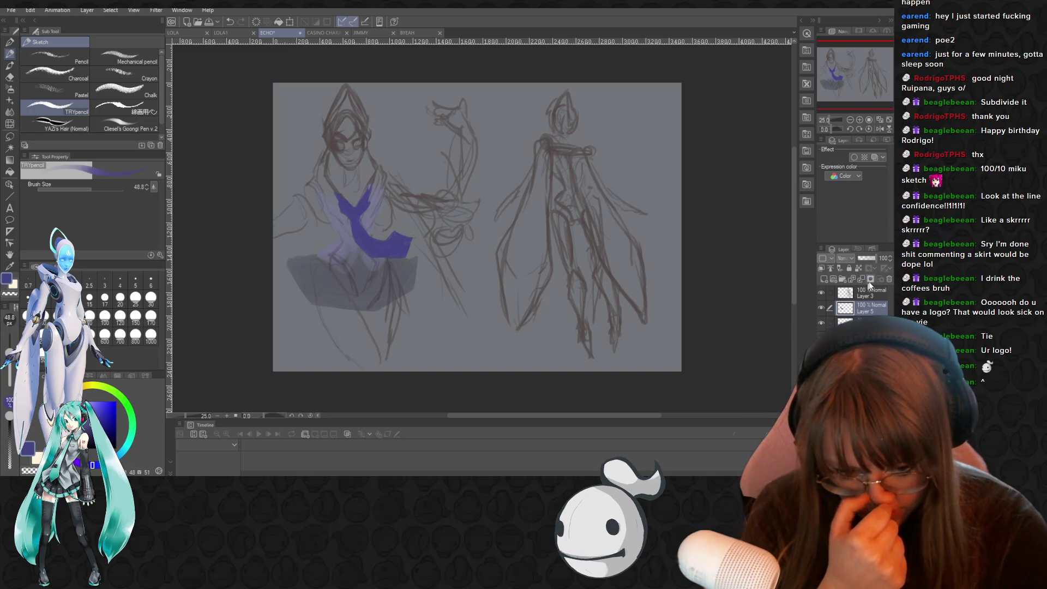
{"action": "left_click_drag", "start_coordinate": [871, 259], "coordinate": [863, 258]}
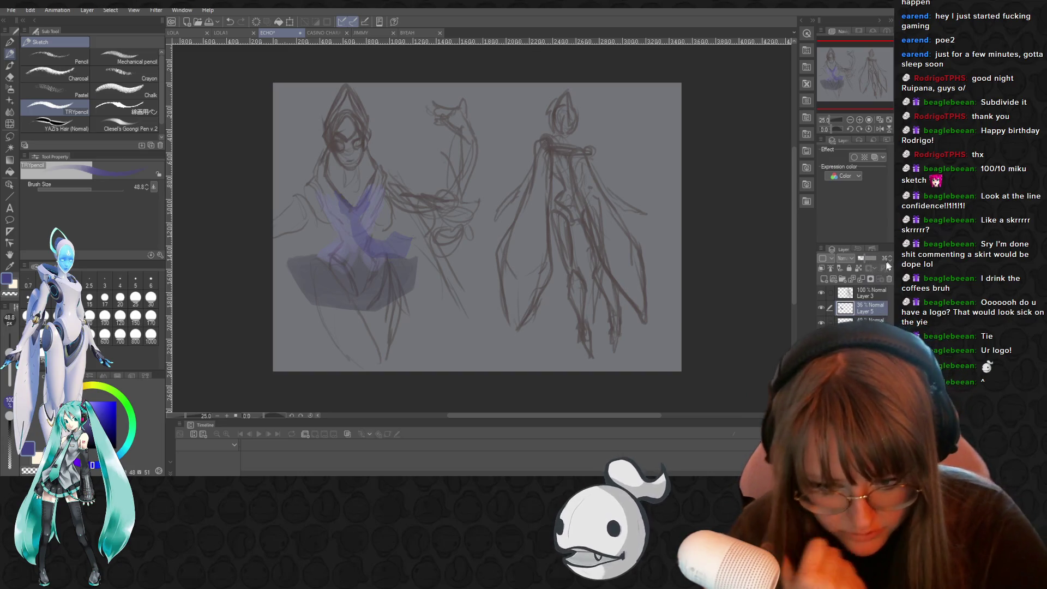
Hide the purple tie and skirt layer, then make Layer 2 the active layer
{"action": "left_click", "coordinate": [821, 308]}
{"action": "left_click", "coordinate": [821, 308]}
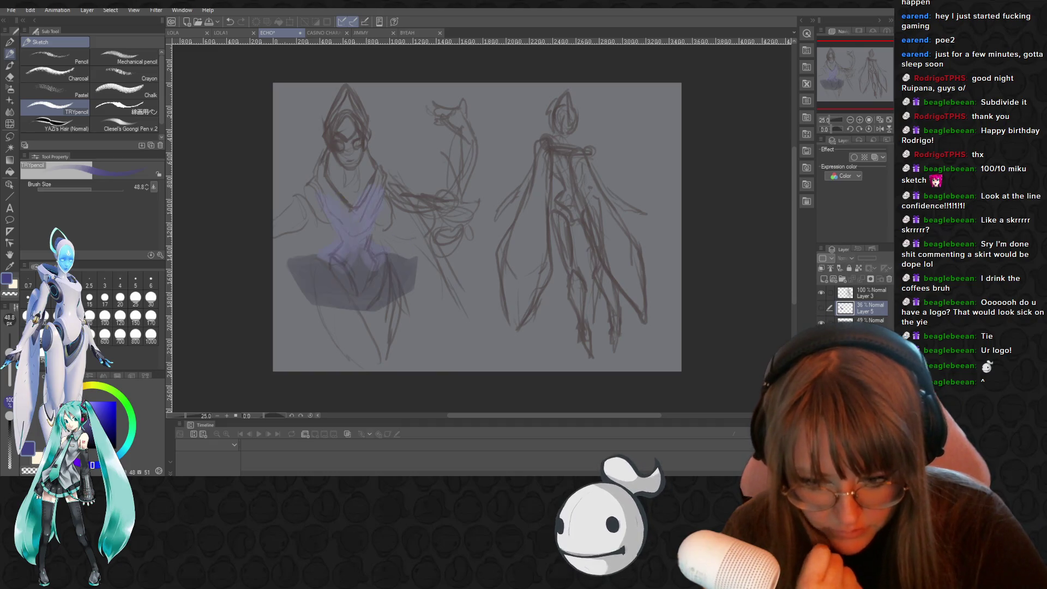
{"action": "left_click", "coordinate": [821, 308]}
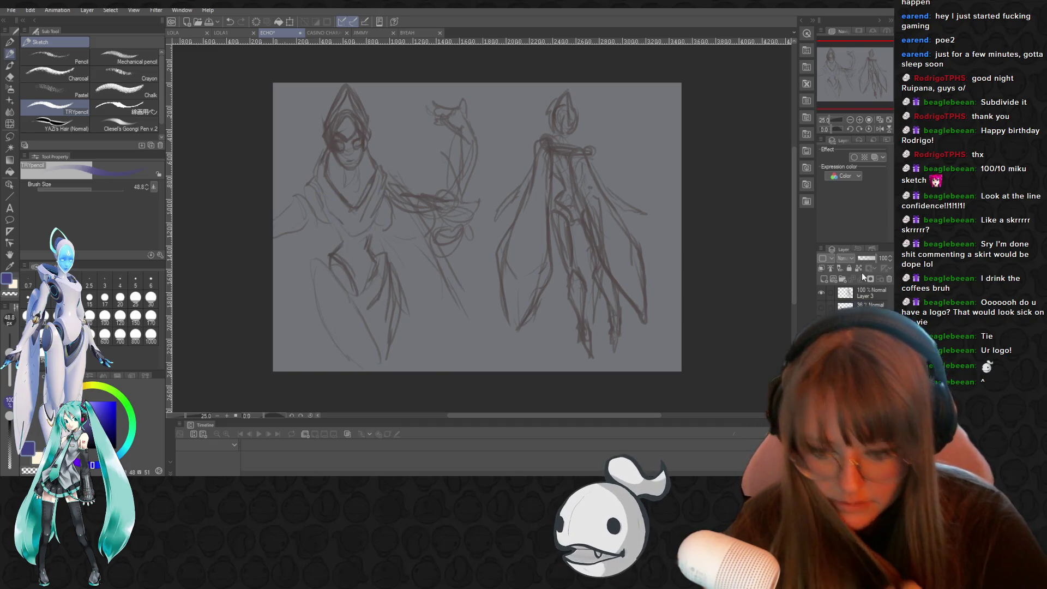
{"action": "left_click", "coordinate": [872, 337]}
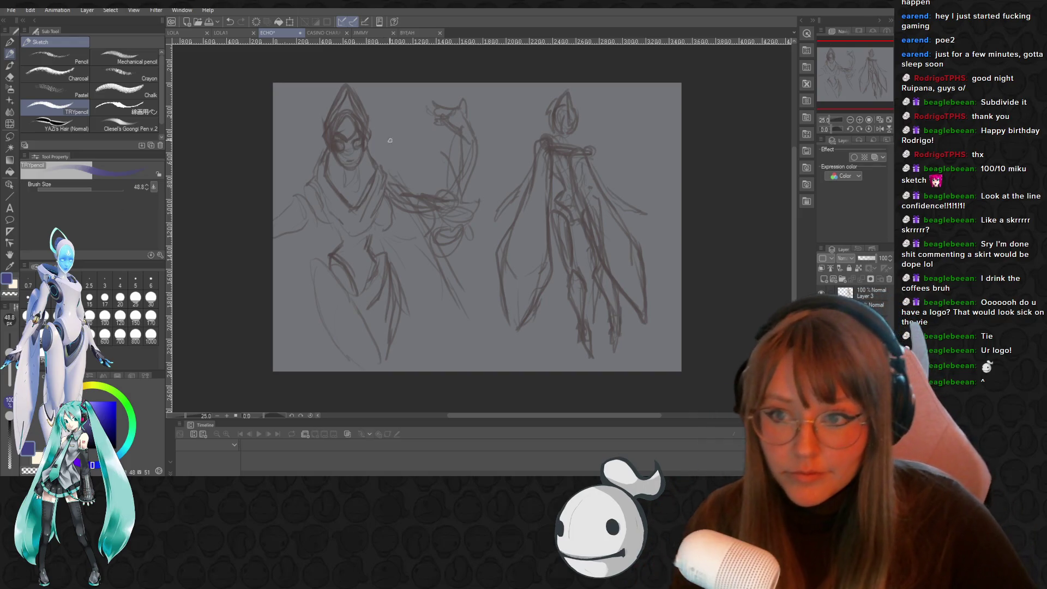
Zoom in and eyedrop a brown sketch line as the drawing colour
{"action": "scroll", "coordinate": [390, 140], "scroll_direction": "up", "scroll_amount": 2}
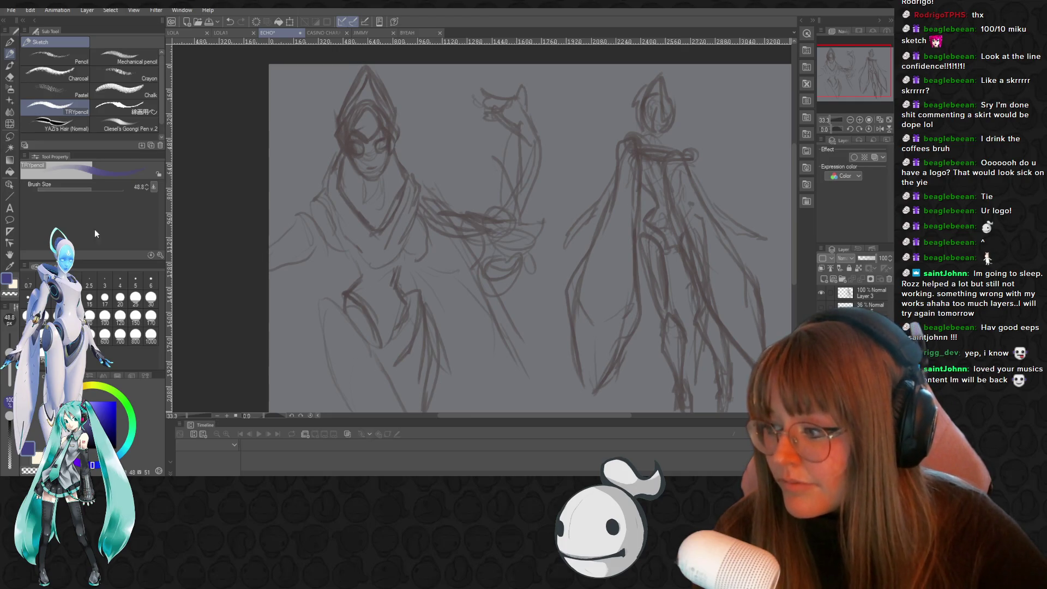
{"action": "scroll", "coordinate": [423, 191], "scroll_direction": "down", "scroll_amount": 2}
{"action": "scroll", "coordinate": [423, 192], "scroll_direction": "up", "scroll_amount": 4}
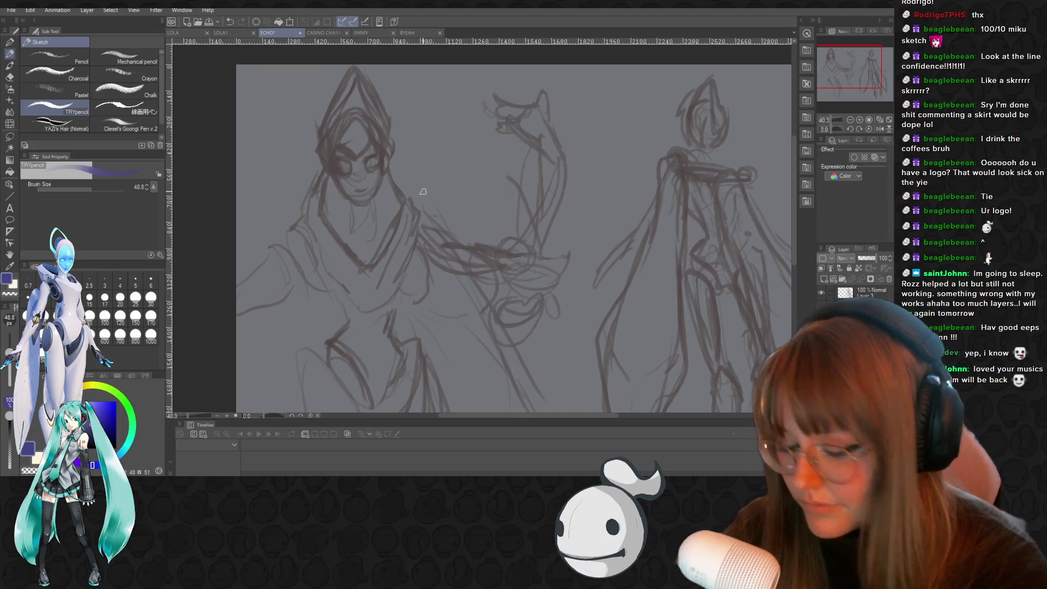
{"action": "key", "text": "i"}
{"action": "left_click", "coordinate": [381, 142]}
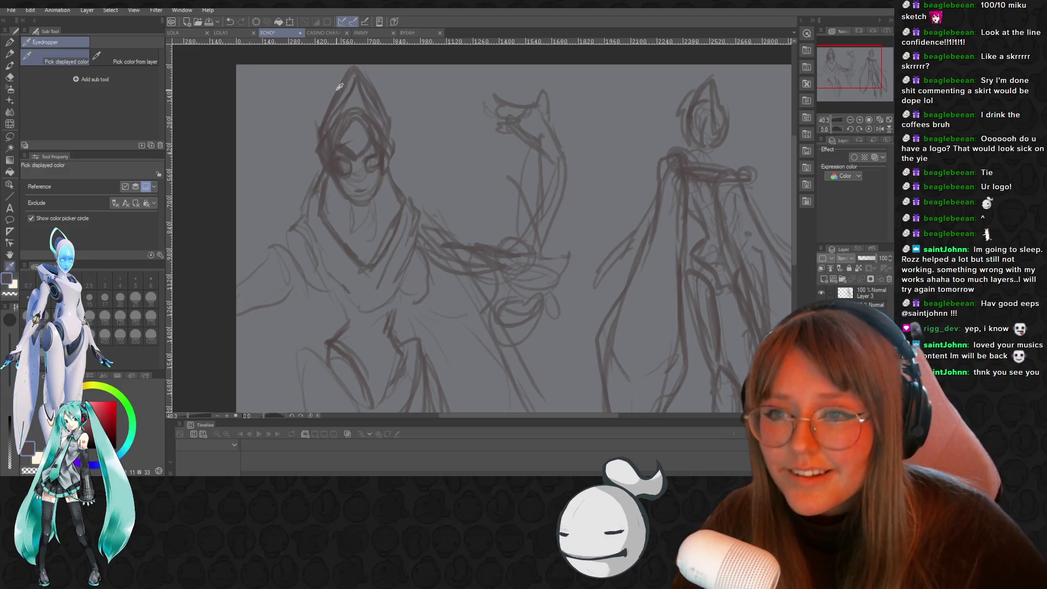
Sample the face's line colour, then bring the eBay Miku figure listing over the canvas
{"action": "scroll", "coordinate": [339, 87], "scroll_direction": "up", "scroll_amount": 2}
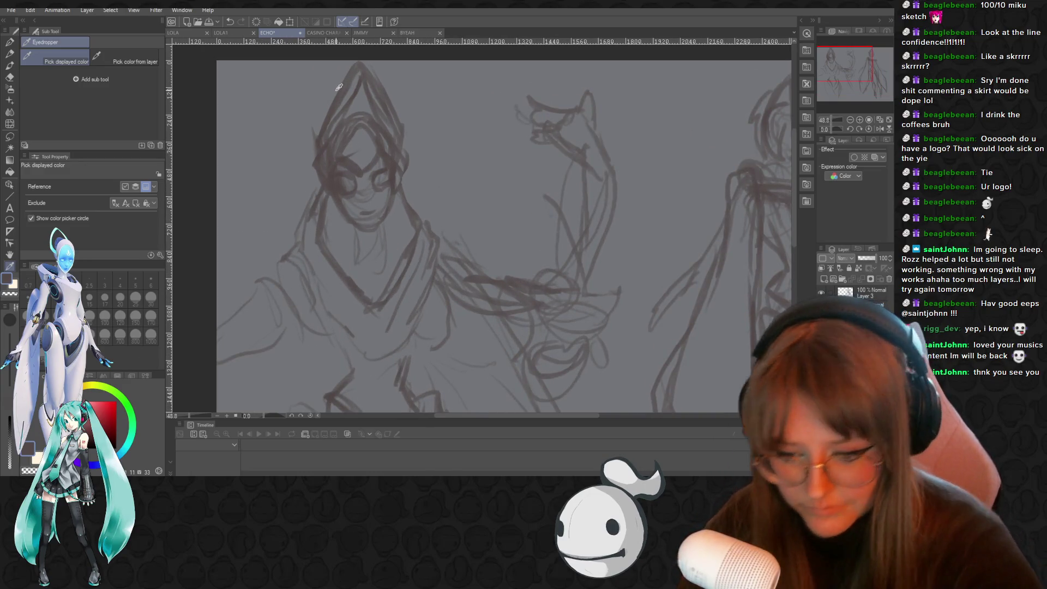
{"action": "left_click", "coordinate": [369, 148], "text": "alt"}
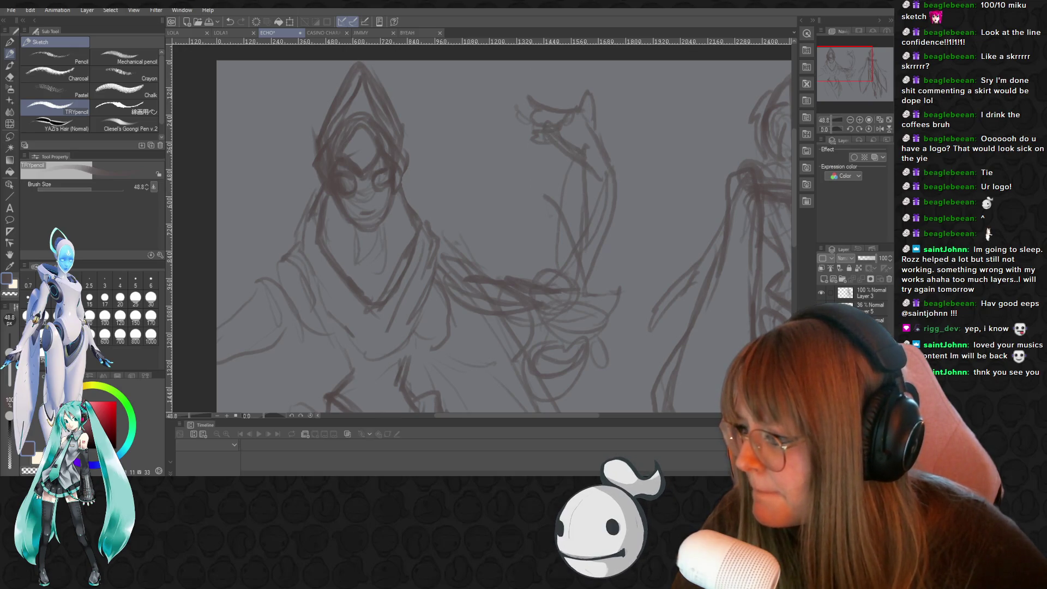
{"action": "mouse_move", "coordinate": [0, 242]}
{"action": "left_mouse_down"}
{"action": "mouse_move", "coordinate": [104, 244]}
{"action": "mouse_move", "coordinate": [349, 76]}
{"action": "mouse_move", "coordinate": [319, 67]}
{"action": "left_mouse_up"}
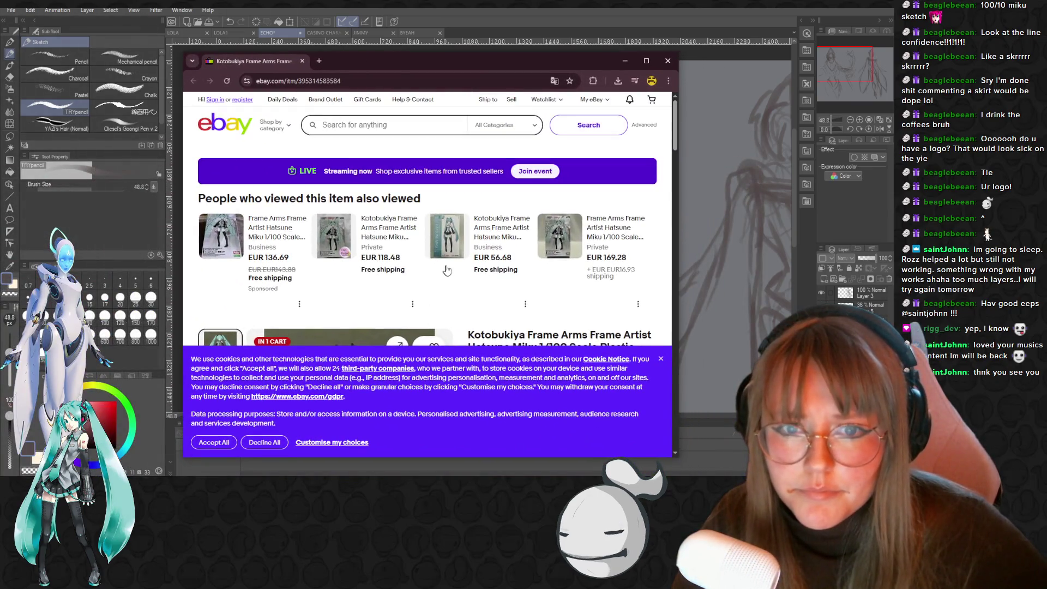
Resize and reposition the browser window, then zoom into the Miku figure's head
{"action": "left_click_drag", "start_coordinate": [468, 59], "coordinate": [436, 26]}
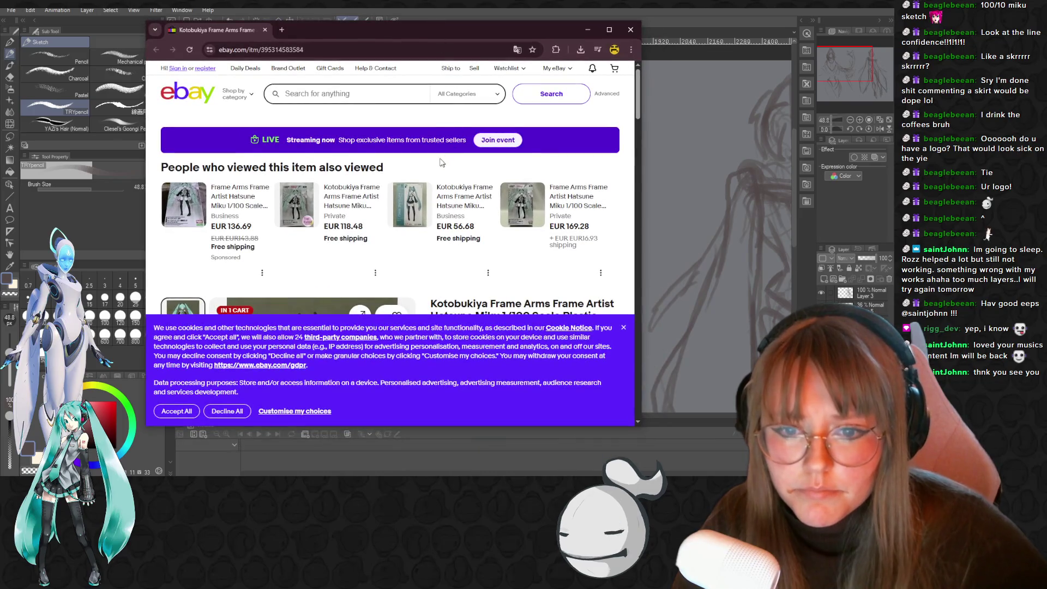
{"action": "left_click_drag", "start_coordinate": [316, 21], "coordinate": [315, 173]}
{"action": "mouse_move", "coordinate": [491, 183]}
{"action": "left_mouse_down"}
{"action": "mouse_move", "coordinate": [133, 376]}
{"action": "mouse_move", "coordinate": [0, 382]}
{"action": "left_mouse_up"}
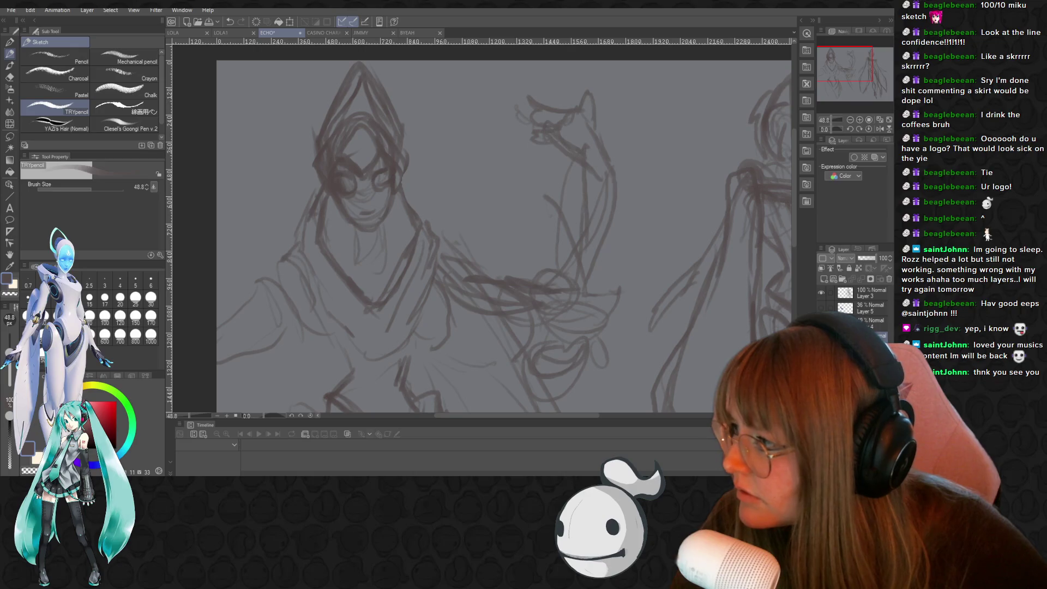
{"action": "mouse_move", "coordinate": [0, 382]}
{"action": "left_mouse_down"}
{"action": "mouse_move", "coordinate": [37, 218]}
{"action": "mouse_move", "coordinate": [231, 180]}
{"action": "left_mouse_up"}
{"action": "left_click", "coordinate": [360, 187]}
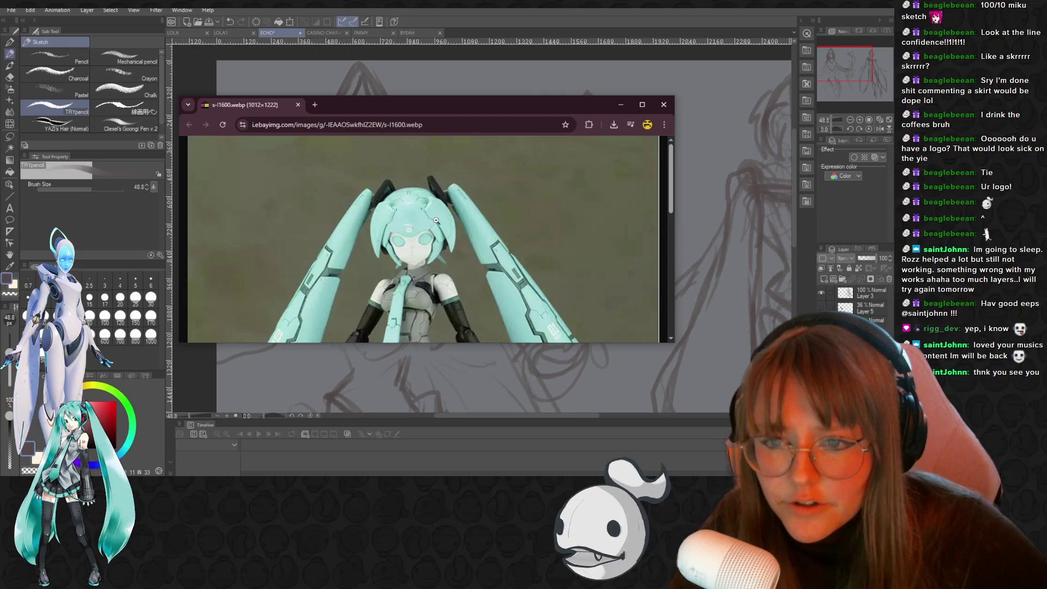
{"action": "scroll", "coordinate": [436, 234], "scroll_direction": "up", "scroll_amount": 4}
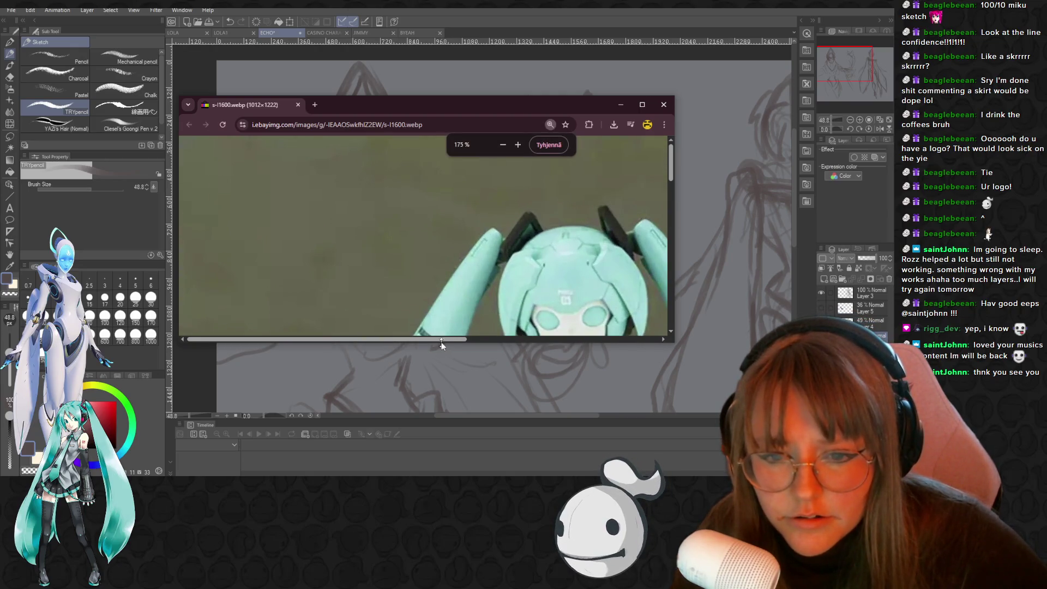
{"action": "left_click_drag", "start_coordinate": [441, 339], "coordinate": [509, 342]}
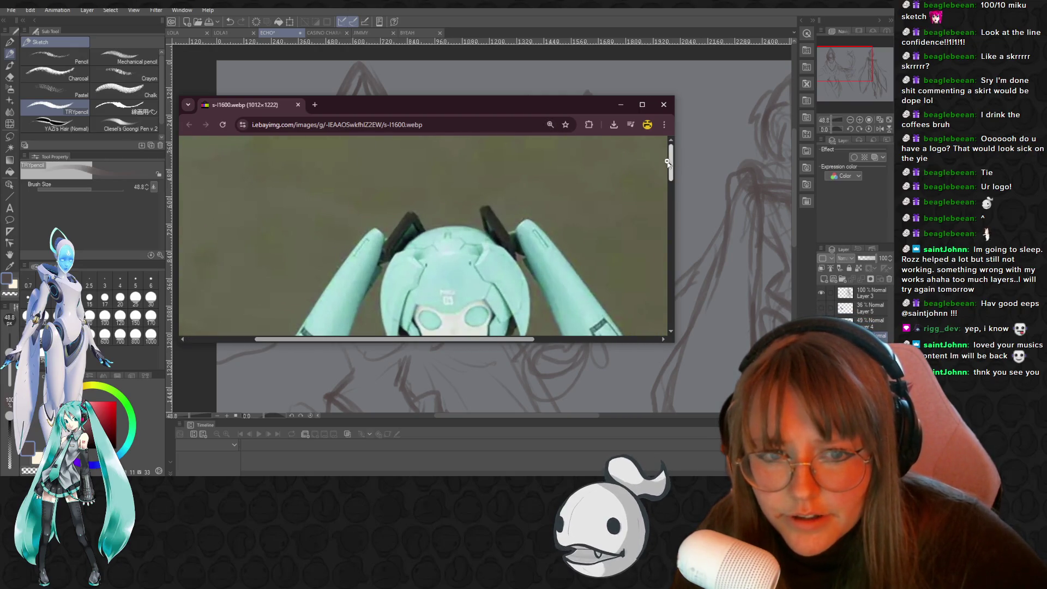
{"action": "mouse_move", "coordinate": [671, 164]}
{"action": "left_mouse_down"}
{"action": "mouse_move", "coordinate": [673, 196]}
{"action": "mouse_move", "coordinate": [674, 187]}
{"action": "left_mouse_up"}
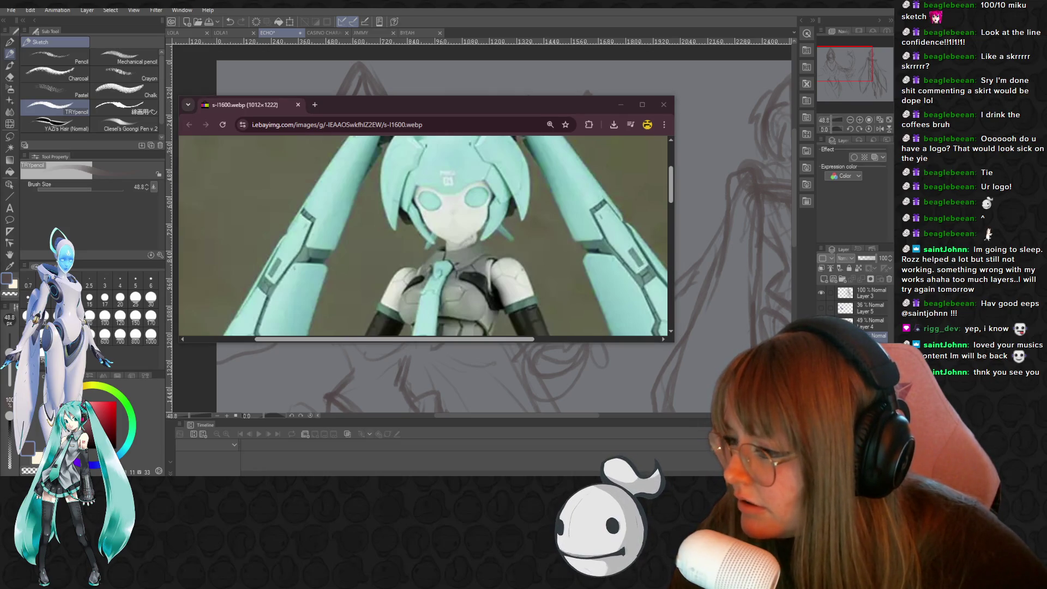
Open an Echo render as a second reference, return to the Miku image, and minimize Chrome
{"action": "left_click_drag", "start_coordinate": [82, 228], "coordinate": [381, 98]}
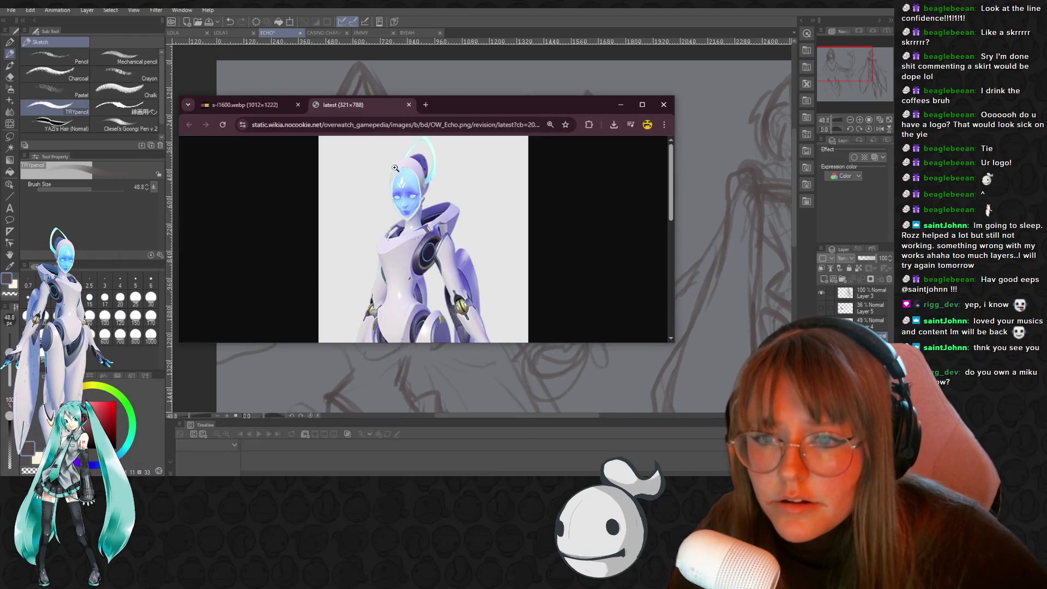
{"action": "left_click", "coordinate": [246, 105]}
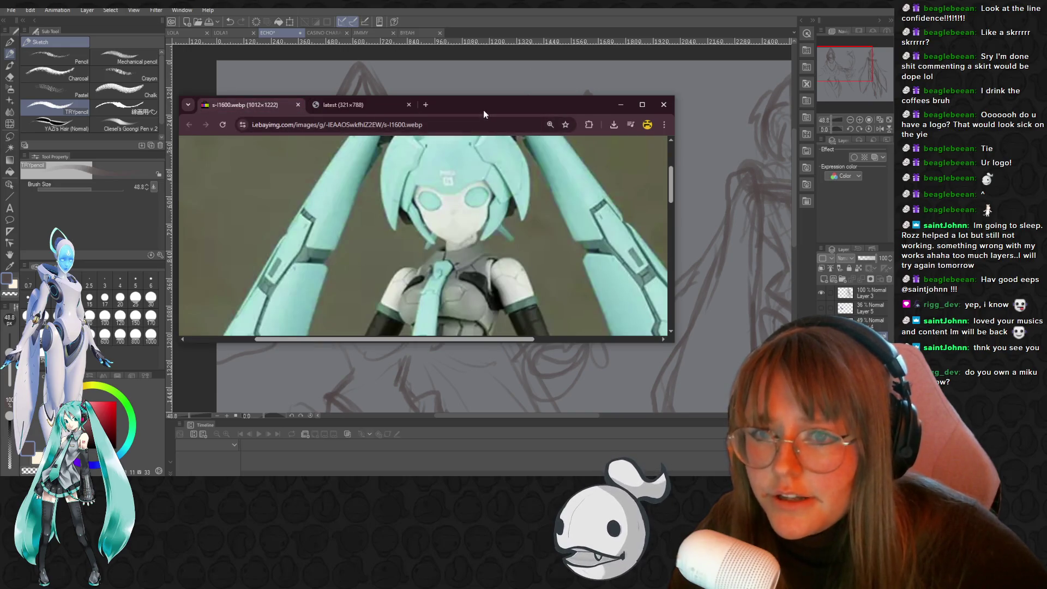
{"action": "left_click_drag", "start_coordinate": [483, 110], "coordinate": [56, 230]}
{"action": "left_click", "coordinate": [194, 224]}
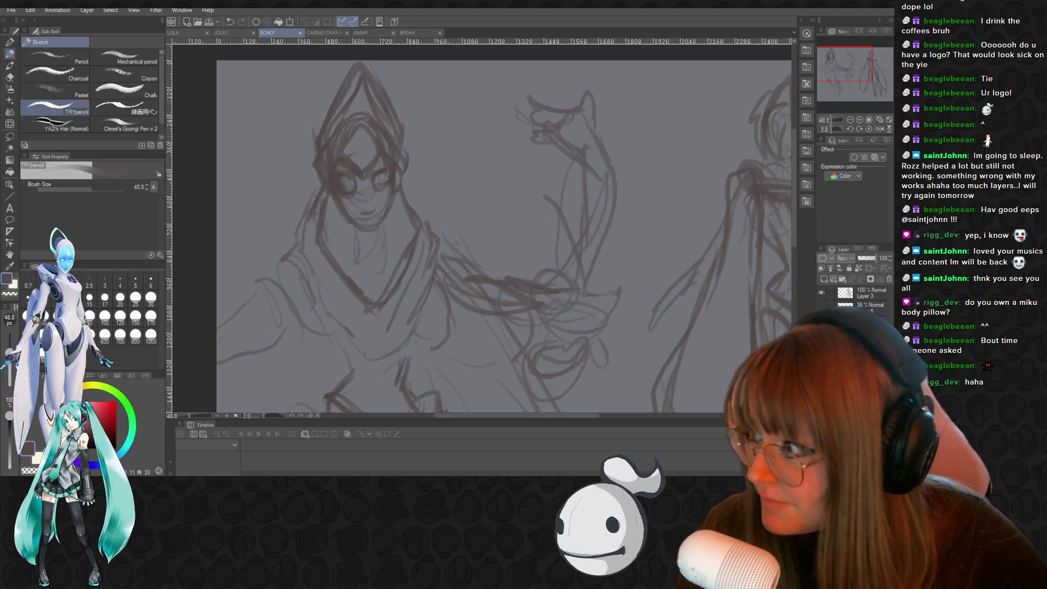
{"action": "key", "text": "alt+Tab"}
{"action": "key", "text": "ctrl+0"}
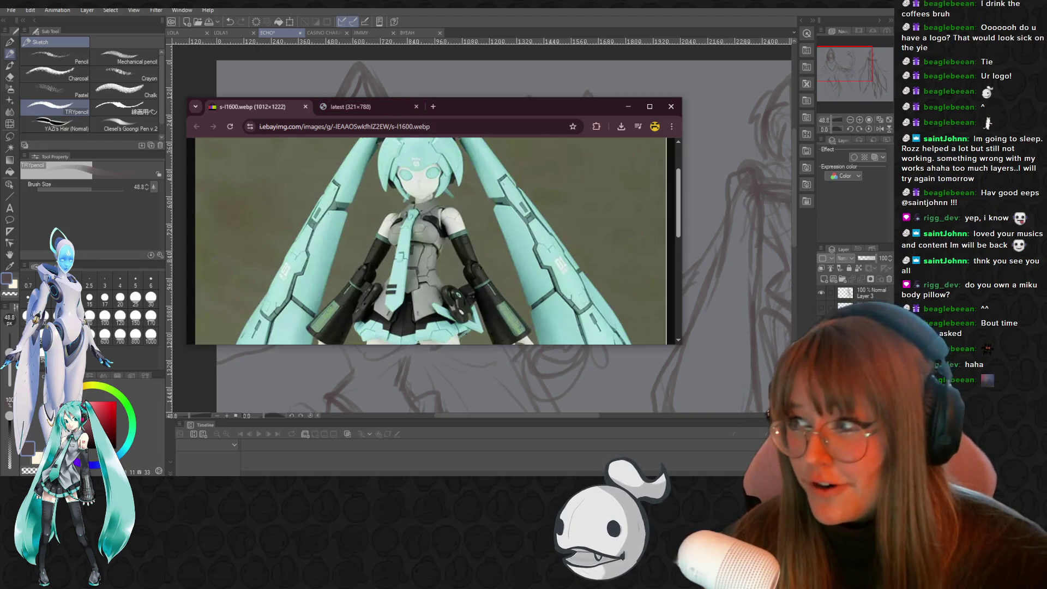
{"action": "scroll", "coordinate": [479, 220], "scroll_direction": "up", "scroll_amount": 1}
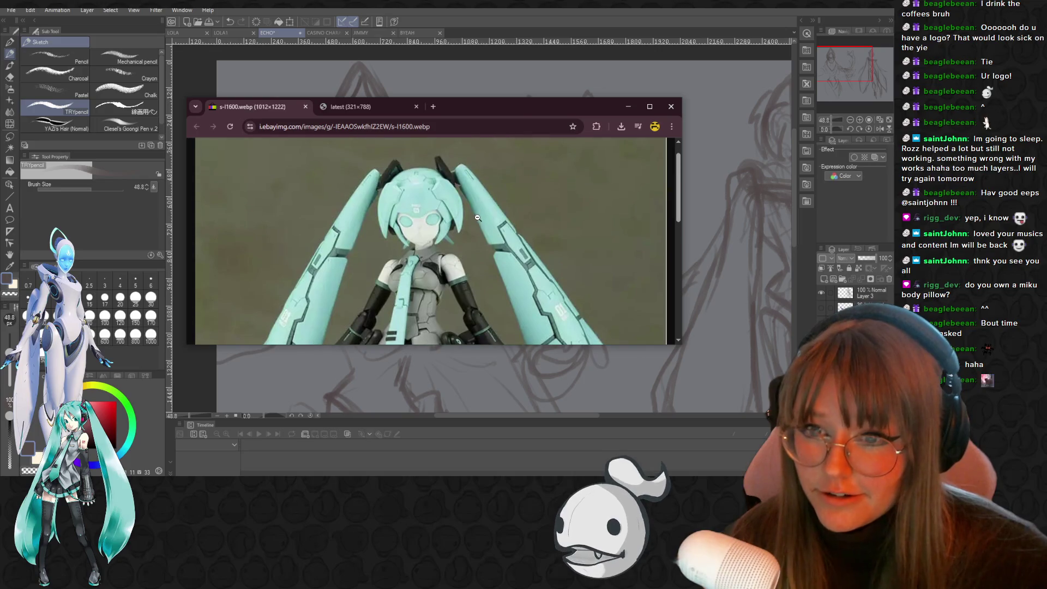
{"action": "mouse_move", "coordinate": [483, 104]}
{"action": "left_mouse_down"}
{"action": "mouse_move", "coordinate": [504, 274]}
{"action": "mouse_move", "coordinate": [510, 488]}
{"action": "left_mouse_up"}
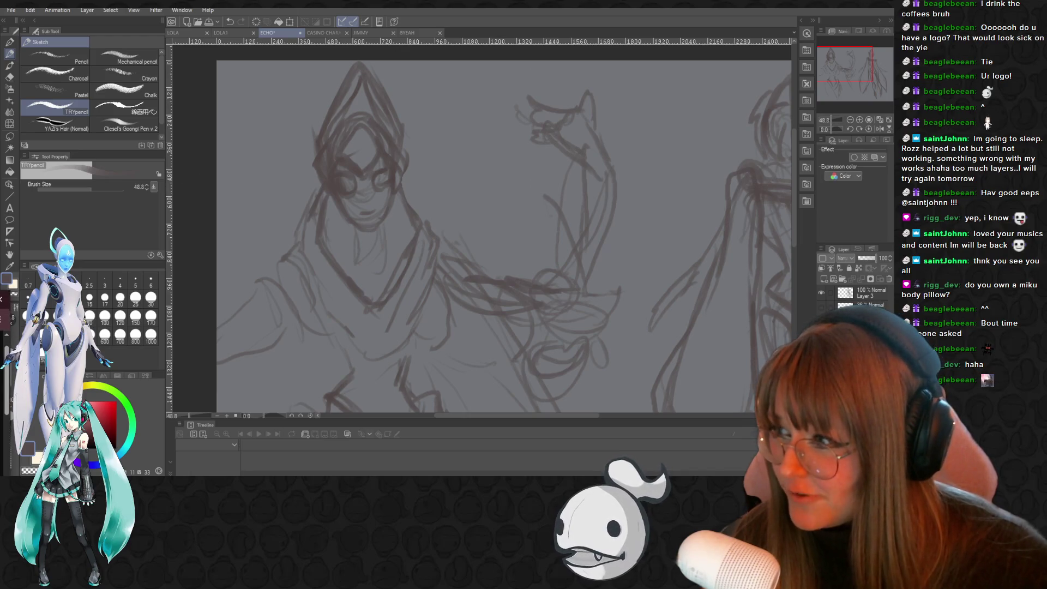
Zoom out, then zoom in to about 73% on the hooded figure's face
{"action": "scroll", "coordinate": [515, 162], "scroll_direction": "down", "scroll_amount": 1}
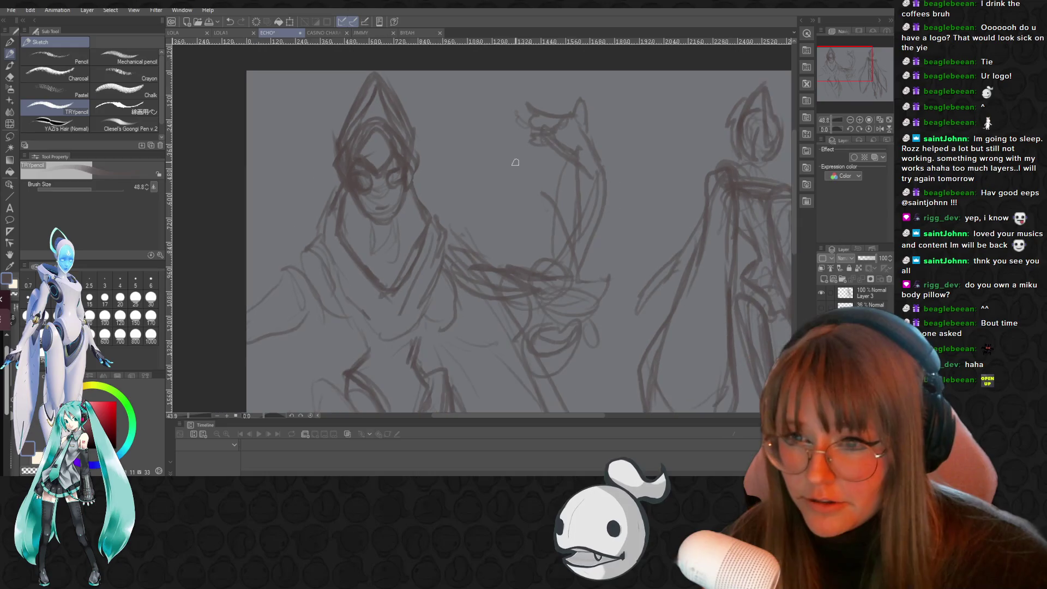
{"action": "scroll", "coordinate": [415, 172], "scroll_direction": "down", "scroll_amount": 1}
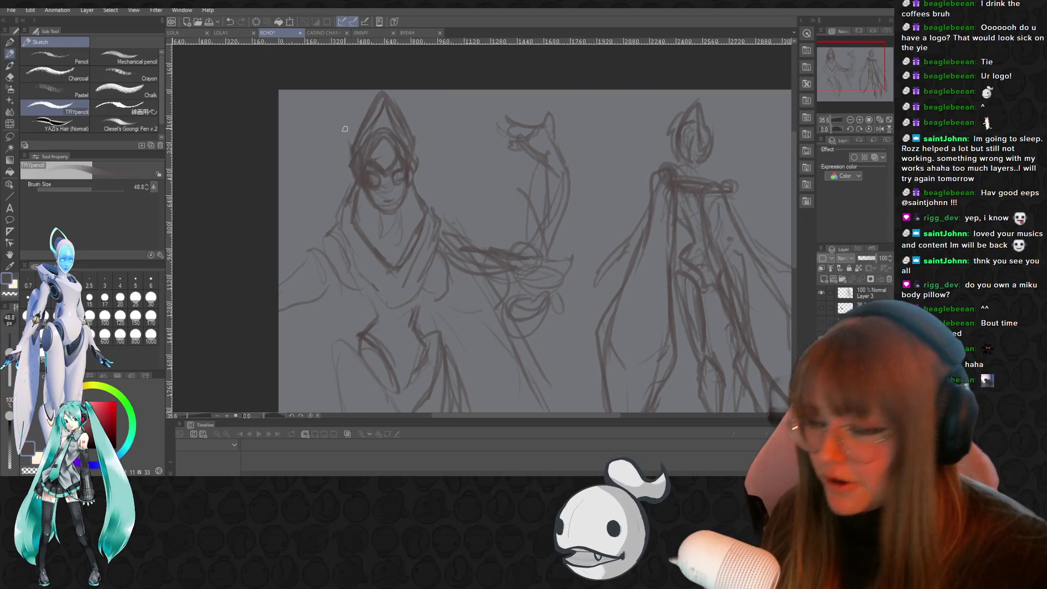
{"action": "scroll", "coordinate": [345, 129], "scroll_direction": "up", "scroll_amount": 3}
{"action": "scroll", "coordinate": [382, 147], "scroll_direction": "up", "scroll_amount": 1}
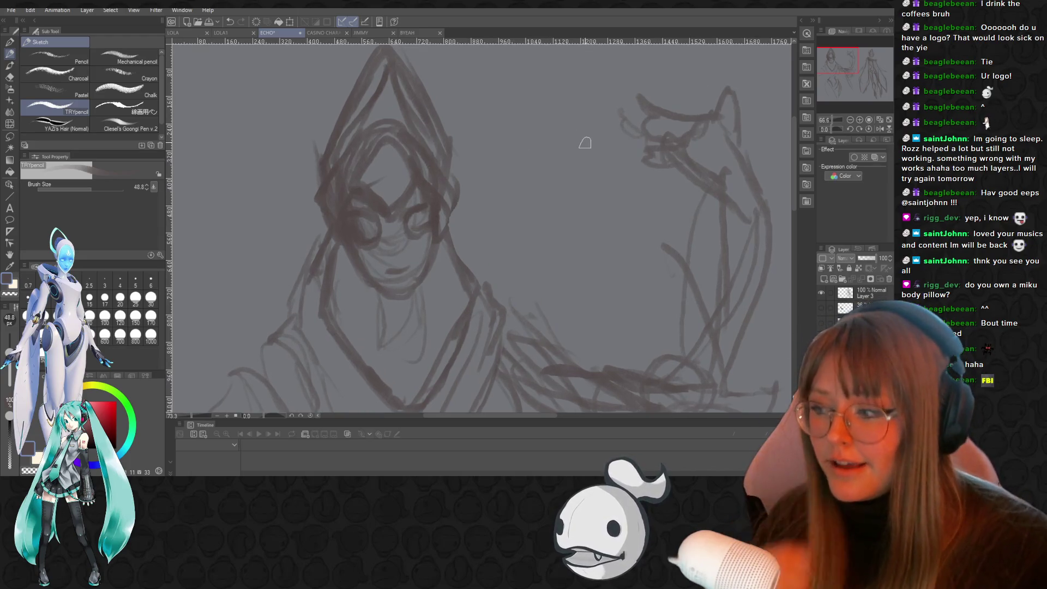
{"action": "scroll", "coordinate": [585, 143], "scroll_direction": "up", "scroll_amount": 1}
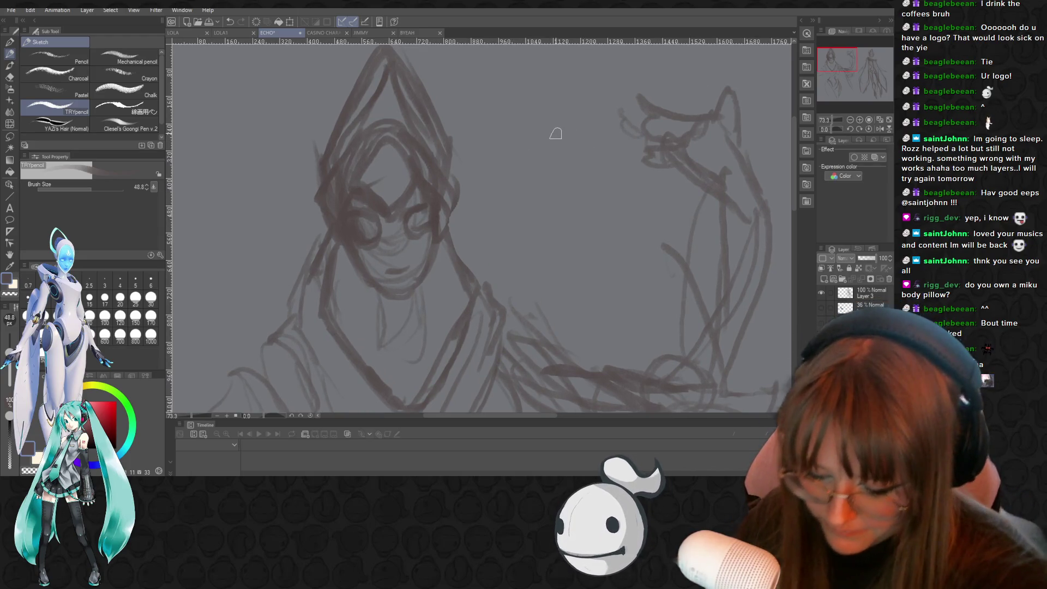
Erase the goggles, mouth, chin and right jaw lines from the face
{"action": "key", "text": "r"}
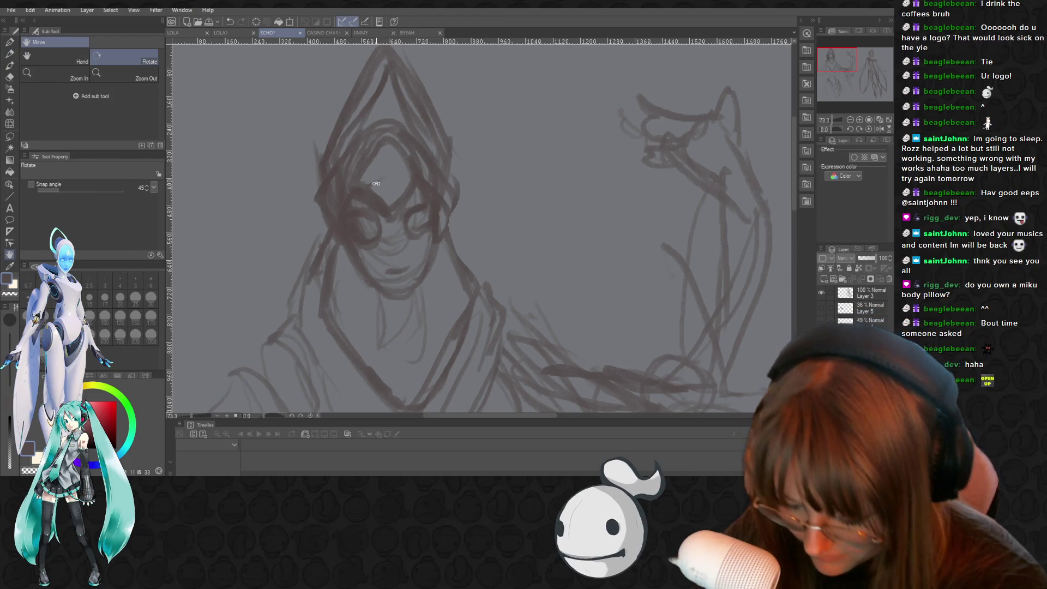
{"action": "key", "text": "e"}
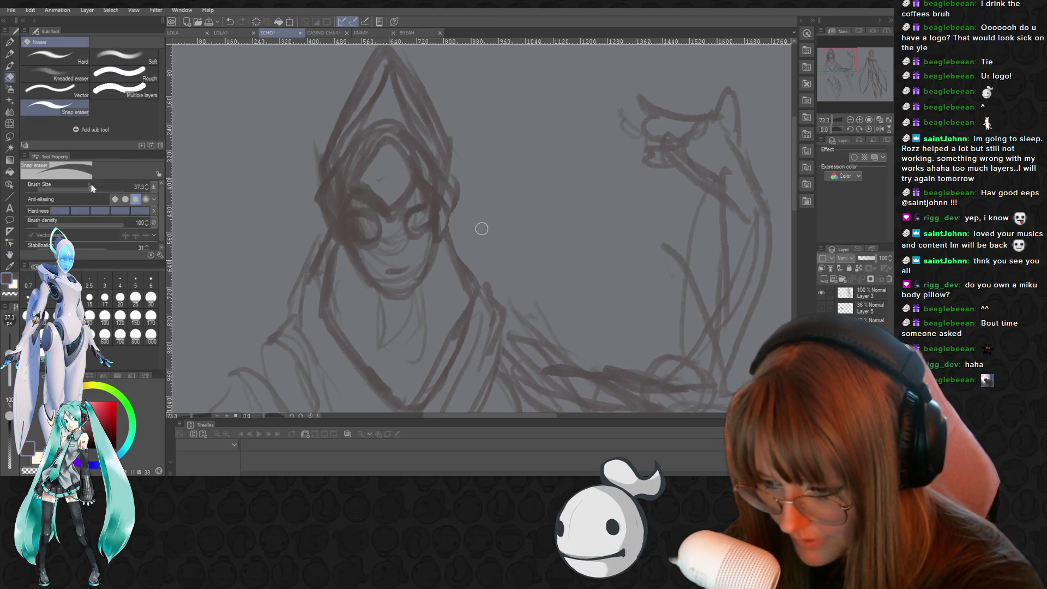
{"action": "mouse_move", "coordinate": [367, 177]}
{"action": "left_mouse_down"}
{"action": "mouse_move", "coordinate": [363, 190]}
{"action": "mouse_move", "coordinate": [390, 213]}
{"action": "mouse_move", "coordinate": [401, 177]}
{"action": "mouse_move", "coordinate": [378, 179]}
{"action": "mouse_move", "coordinate": [389, 219]}
{"action": "left_mouse_up"}
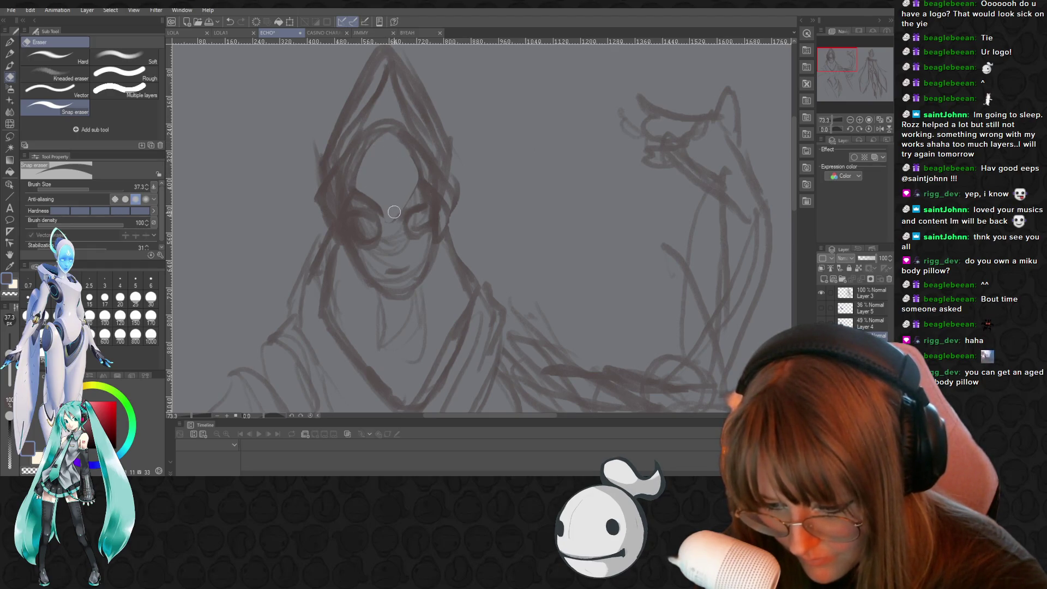
{"action": "mouse_move", "coordinate": [360, 205]}
{"action": "left_mouse_down"}
{"action": "mouse_move", "coordinate": [381, 221]}
{"action": "mouse_move", "coordinate": [413, 210]}
{"action": "mouse_move", "coordinate": [426, 239]}
{"action": "mouse_move", "coordinate": [414, 218]}
{"action": "left_mouse_up"}
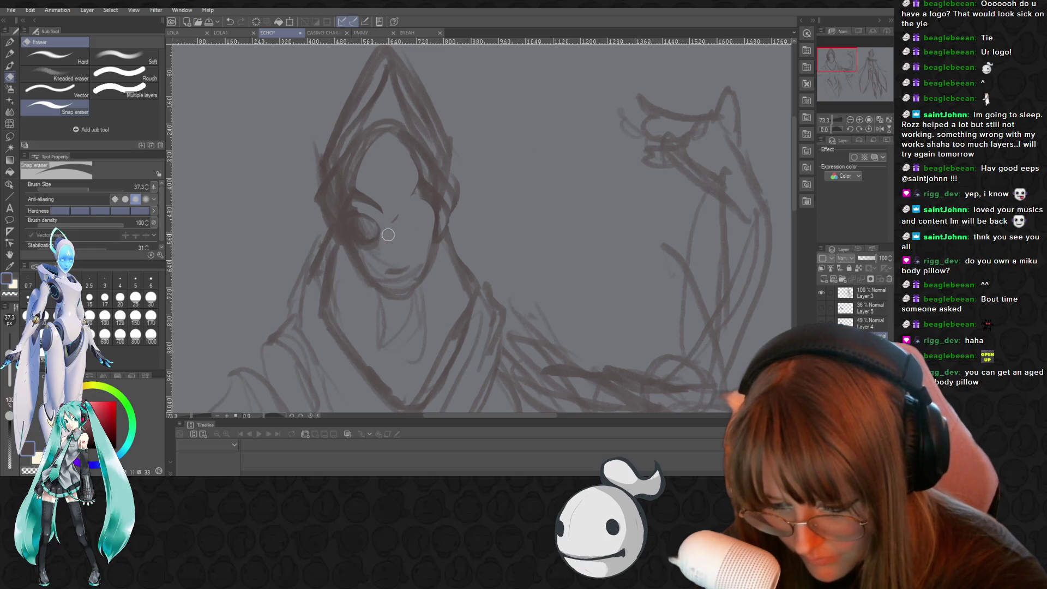
{"action": "mouse_move", "coordinate": [374, 276]}
{"action": "left_mouse_down"}
{"action": "mouse_move", "coordinate": [415, 270]}
{"action": "mouse_move", "coordinate": [368, 265]}
{"action": "mouse_move", "coordinate": [414, 271]}
{"action": "mouse_move", "coordinate": [383, 248]}
{"action": "left_mouse_up"}
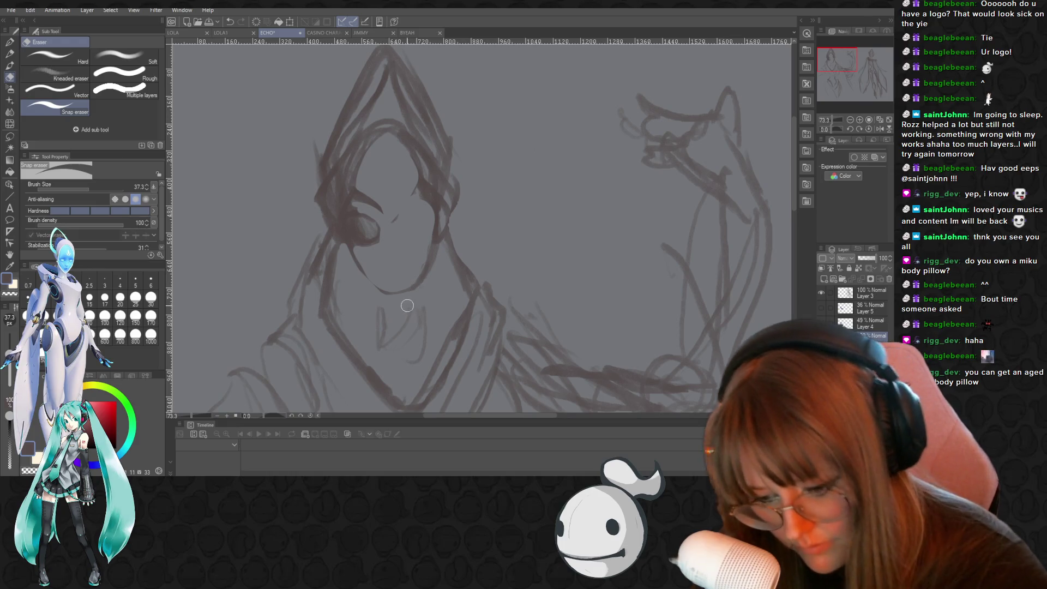
{"action": "mouse_move", "coordinate": [441, 256]}
{"action": "left_mouse_down"}
{"action": "mouse_move", "coordinate": [453, 207]}
{"action": "mouse_move", "coordinate": [470, 276]}
{"action": "left_mouse_up"}
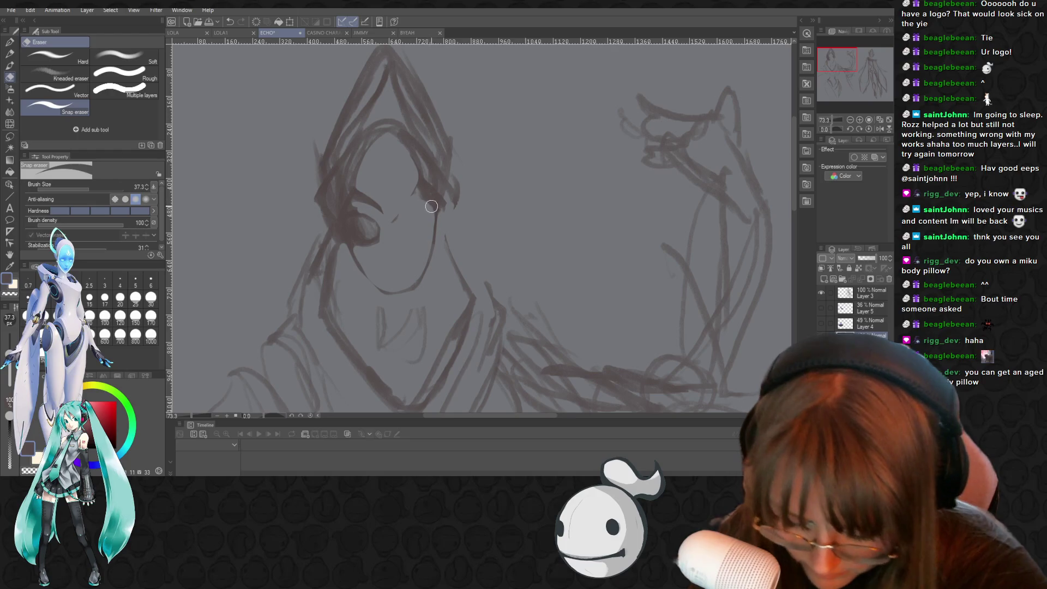
Redraw the face's right edge and left jaw line with the pencil at size 30
{"action": "key", "text": "p"}
{"action": "left_click", "coordinate": [151, 297]}
{"action": "left_click_drag", "start_coordinate": [436, 220], "coordinate": [432, 252]}
{"action": "left_click_drag", "start_coordinate": [347, 244], "coordinate": [374, 290]}
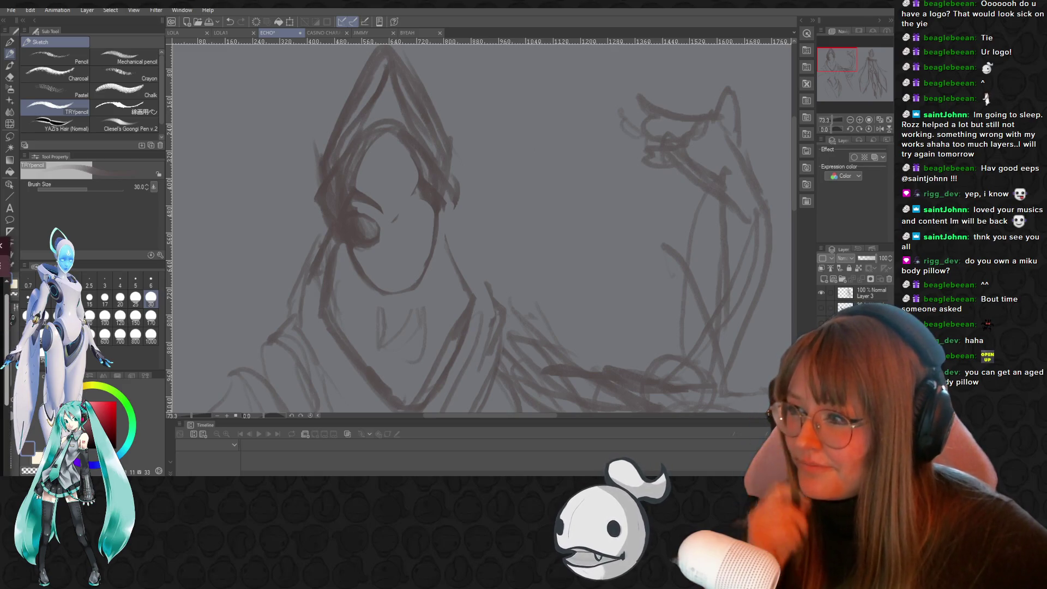
Erase the stray strokes at the top of the face oval with the Snap eraser
{"action": "scroll", "coordinate": [349, 185], "scroll_direction": "down", "scroll_amount": 1}
{"action": "scroll", "coordinate": [360, 202], "scroll_direction": "down", "scroll_amount": 1}
{"action": "scroll", "coordinate": [371, 218], "scroll_direction": "up", "scroll_amount": 1}
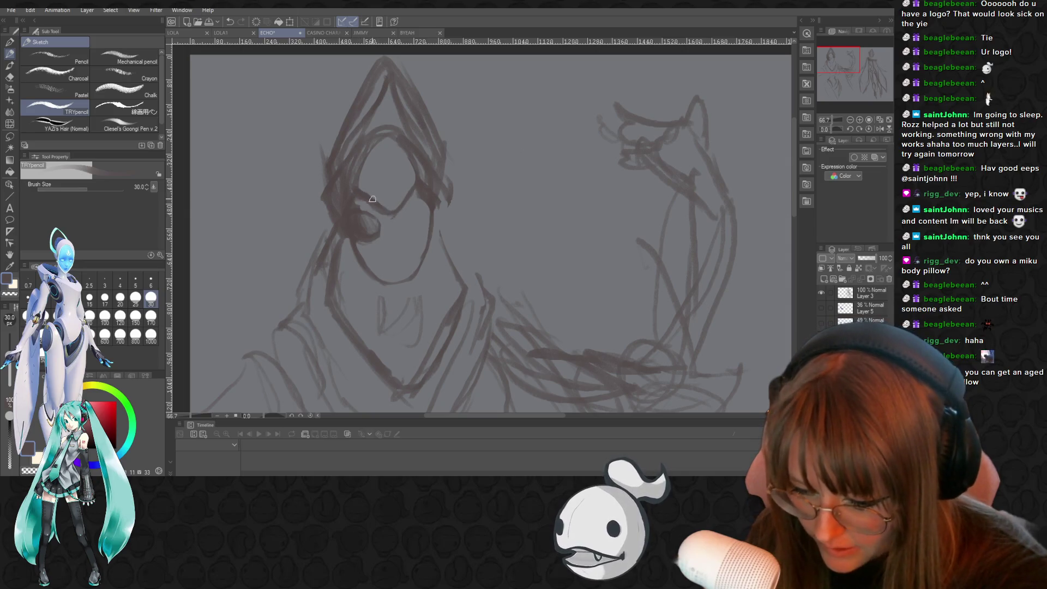
{"action": "key", "text": "e"}
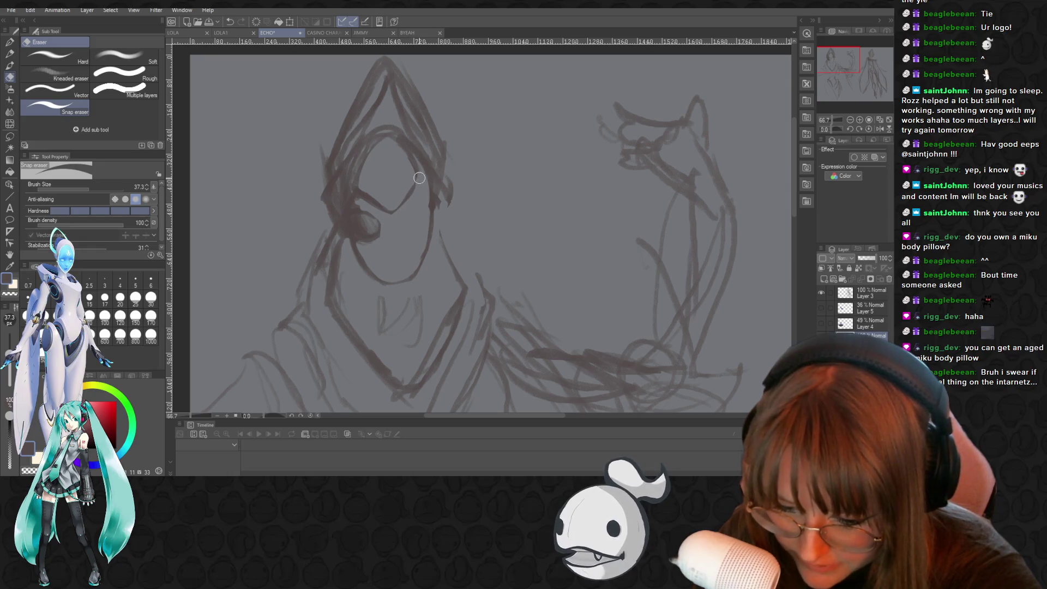
{"action": "key", "text": "p"}
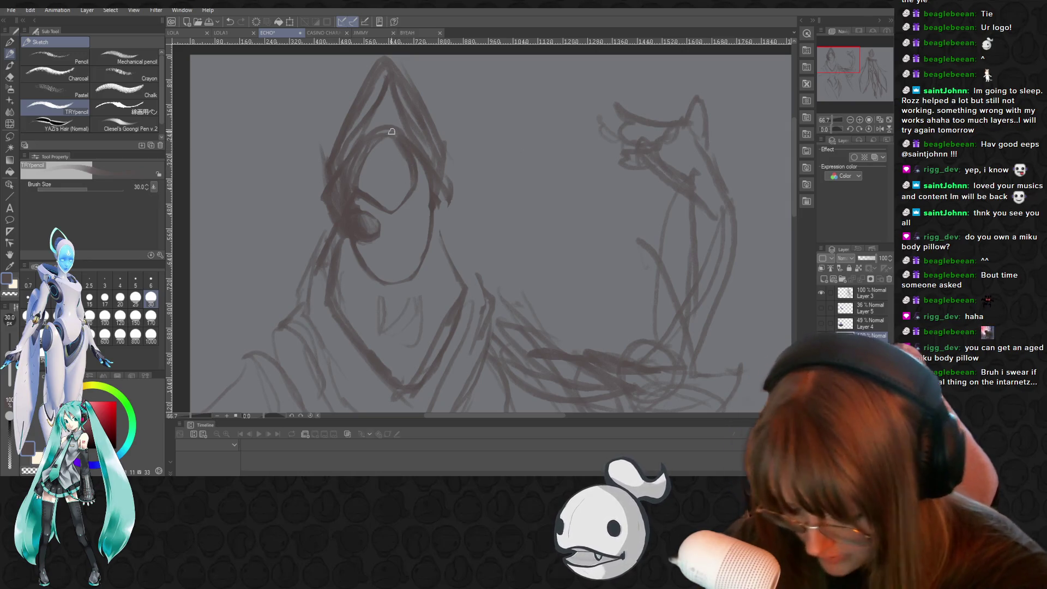
{"action": "key", "text": "e"}
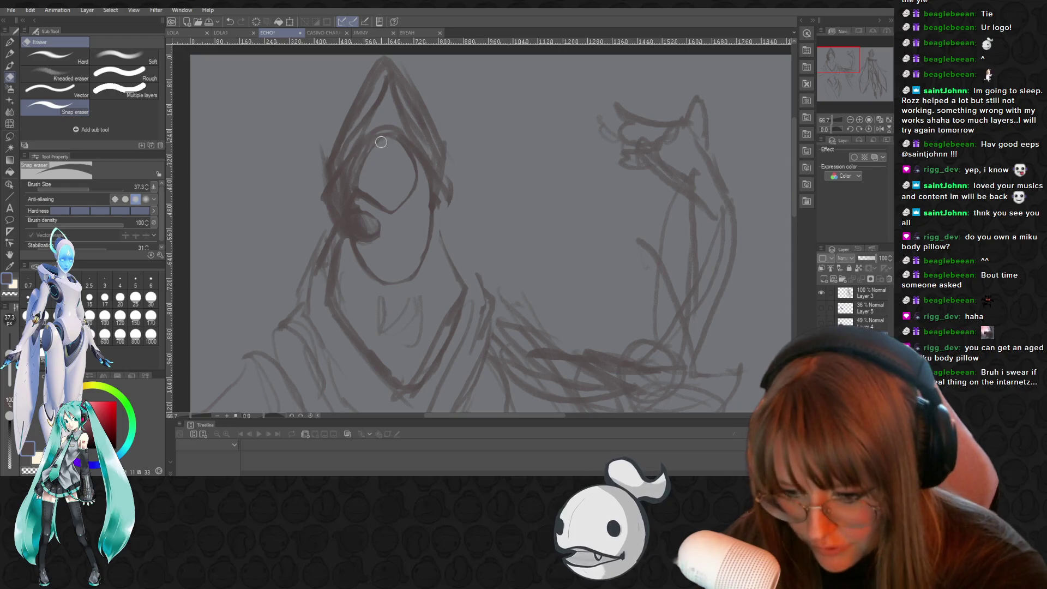
{"action": "mouse_move", "coordinate": [369, 146]}
{"action": "left_mouse_down"}
{"action": "mouse_move", "coordinate": [379, 132]}
{"action": "mouse_move", "coordinate": [398, 147]}
{"action": "mouse_move", "coordinate": [367, 145]}
{"action": "mouse_move", "coordinate": [362, 174]}
{"action": "mouse_move", "coordinate": [380, 203]}
{"action": "left_mouse_up"}
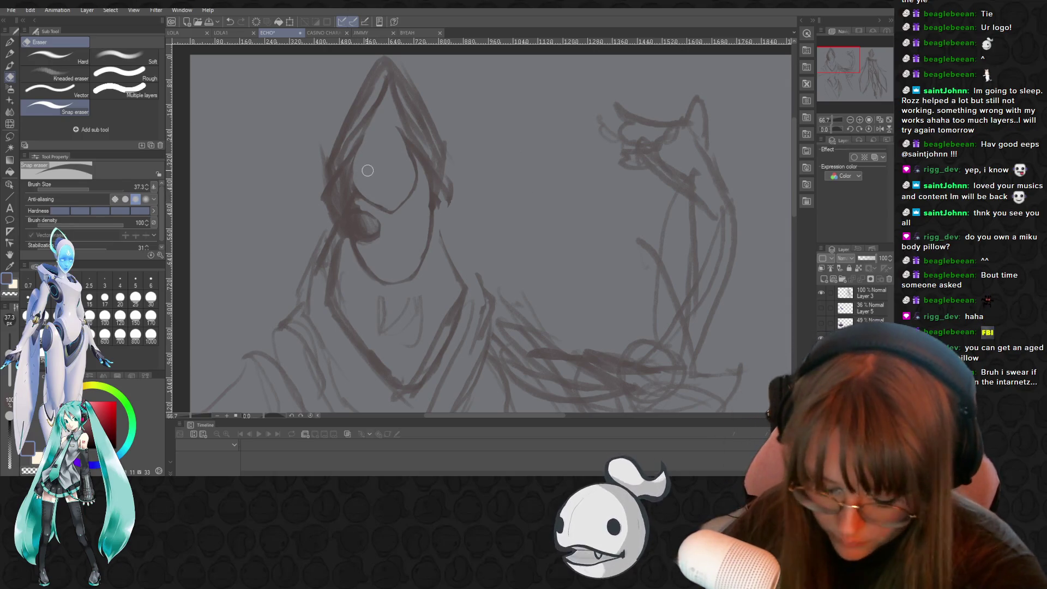
{"action": "key", "text": "p"}
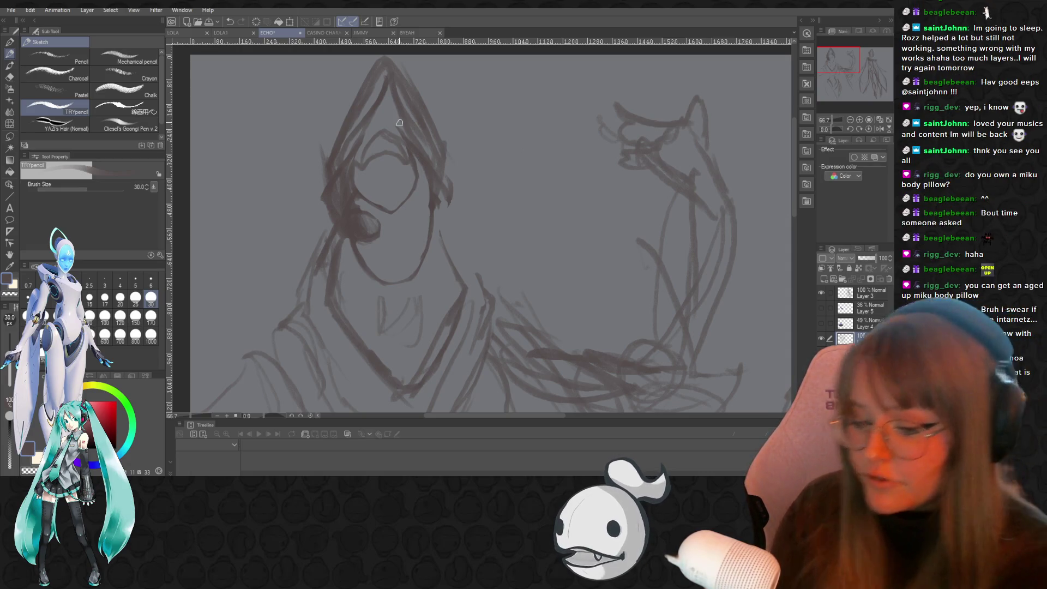
Draw the jaw mark at pencil size 18.5, then lasso the face for Scale/Rotate
{"action": "left_click", "coordinate": [83, 186]}
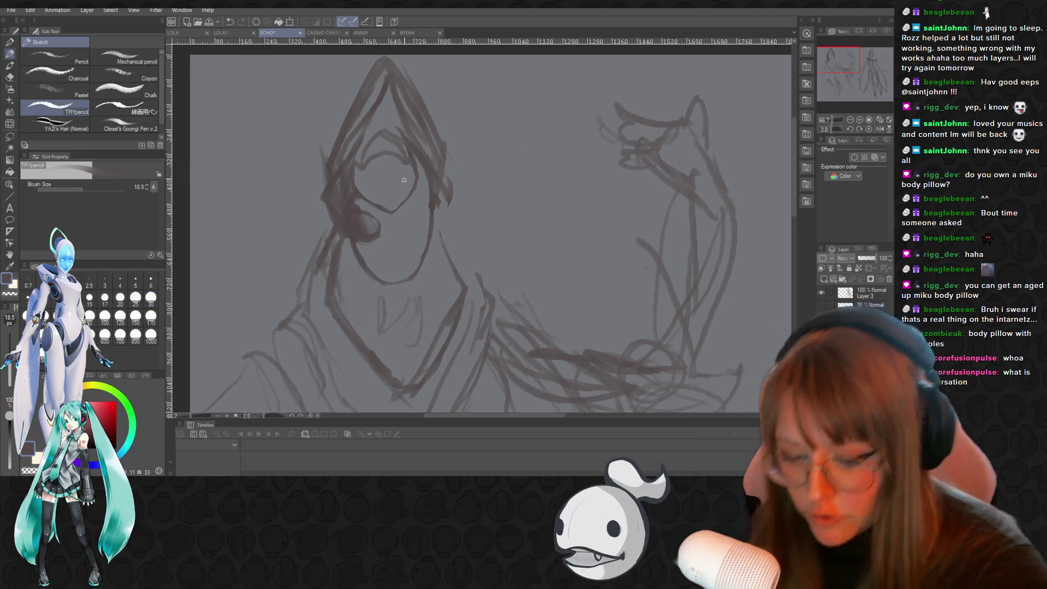
{"action": "left_click_drag", "start_coordinate": [392, 213], "coordinate": [419, 180]}
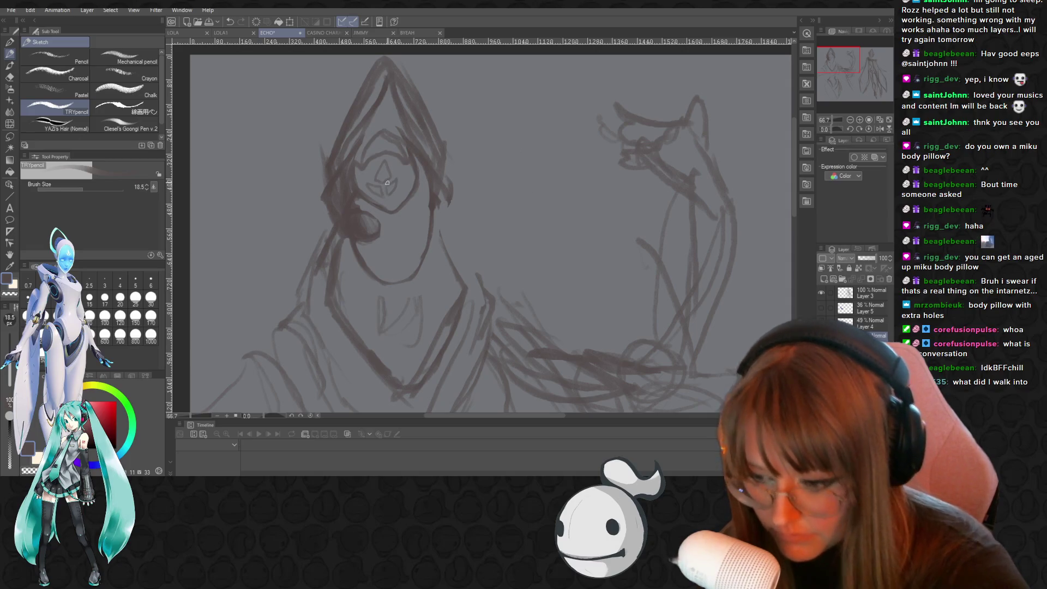
{"action": "key", "text": "m"}
{"action": "mouse_move", "coordinate": [369, 171]}
{"action": "left_mouse_down"}
{"action": "mouse_move", "coordinate": [366, 188]}
{"action": "mouse_move", "coordinate": [404, 175]}
{"action": "mouse_move", "coordinate": [373, 150]}
{"action": "mouse_move", "coordinate": [420, 149]}
{"action": "left_mouse_up"}
{"action": "key", "text": "ctrl+t"}
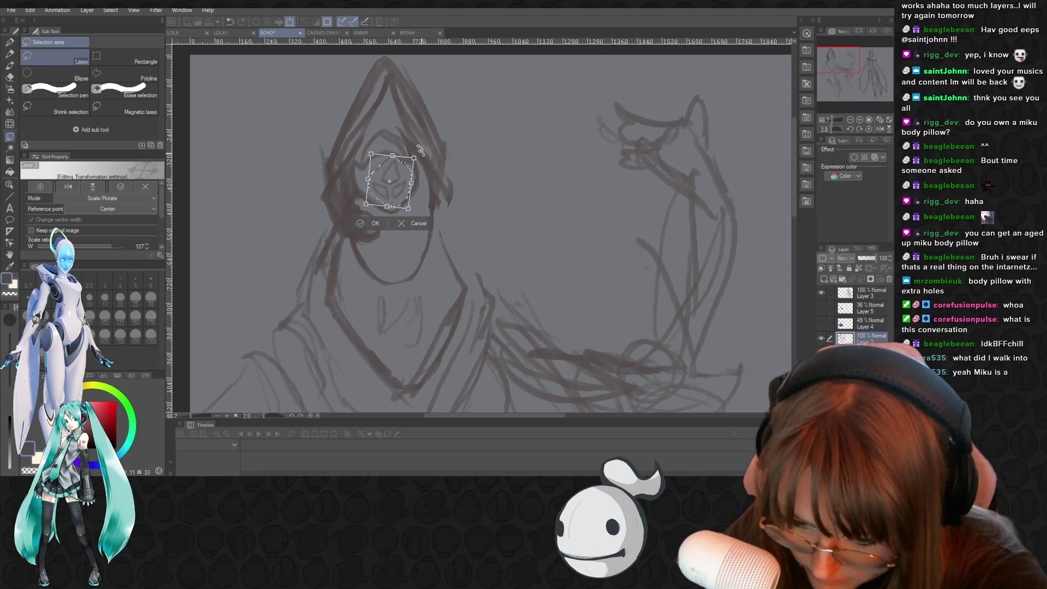
Apply the face resize, deselect, zoom in, and sketch new emblem lines, erasing strokes below it
{"action": "key", "text": "Return"}
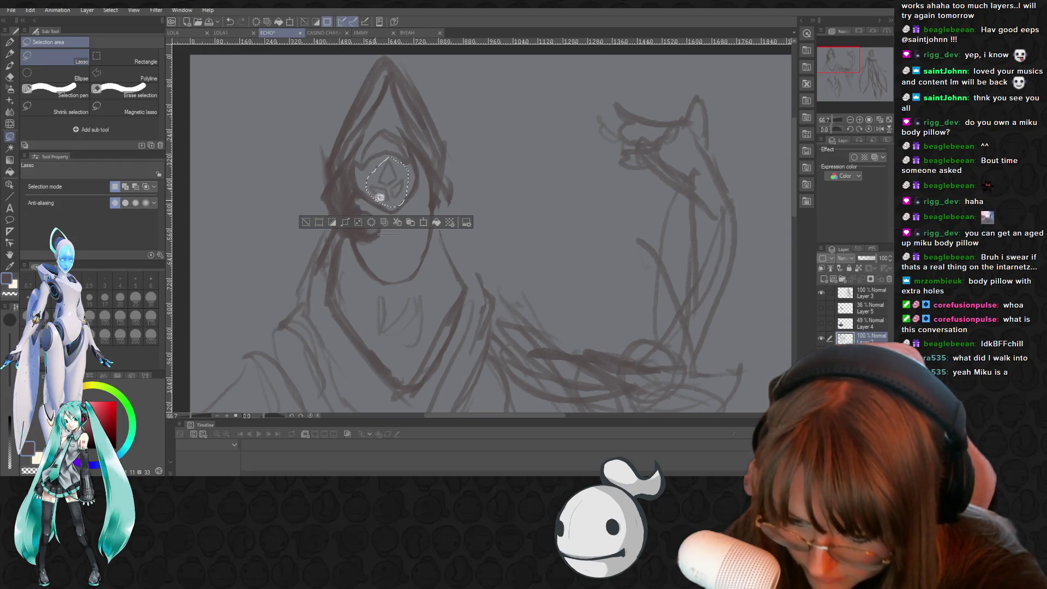
{"action": "key", "text": "ctrl+d"}
{"action": "scroll", "coordinate": [420, 192], "scroll_direction": "up", "scroll_amount": 3}
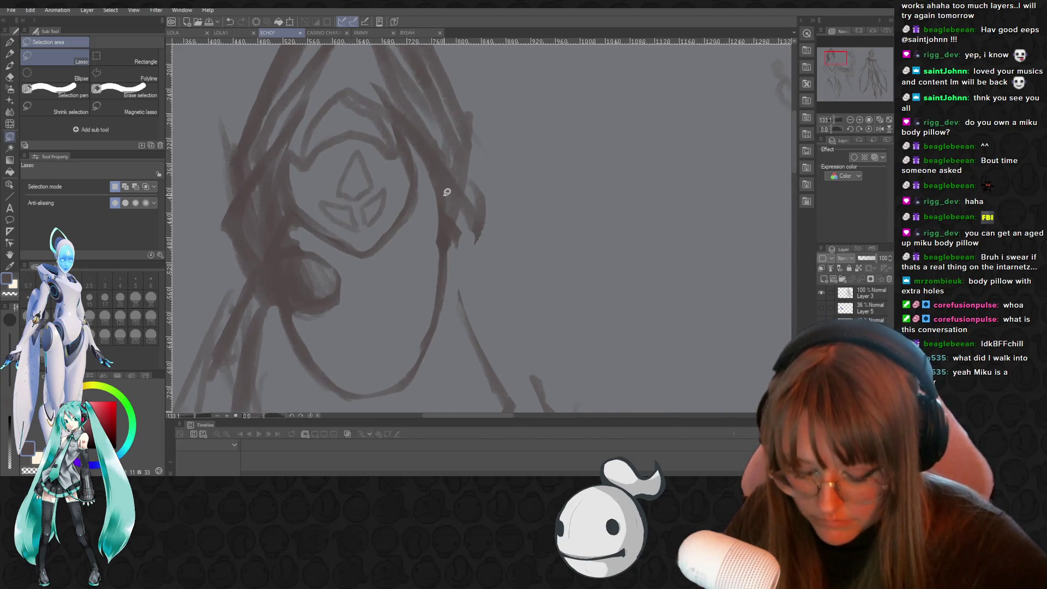
{"action": "key", "text": "p"}
{"action": "key", "text": "p"}
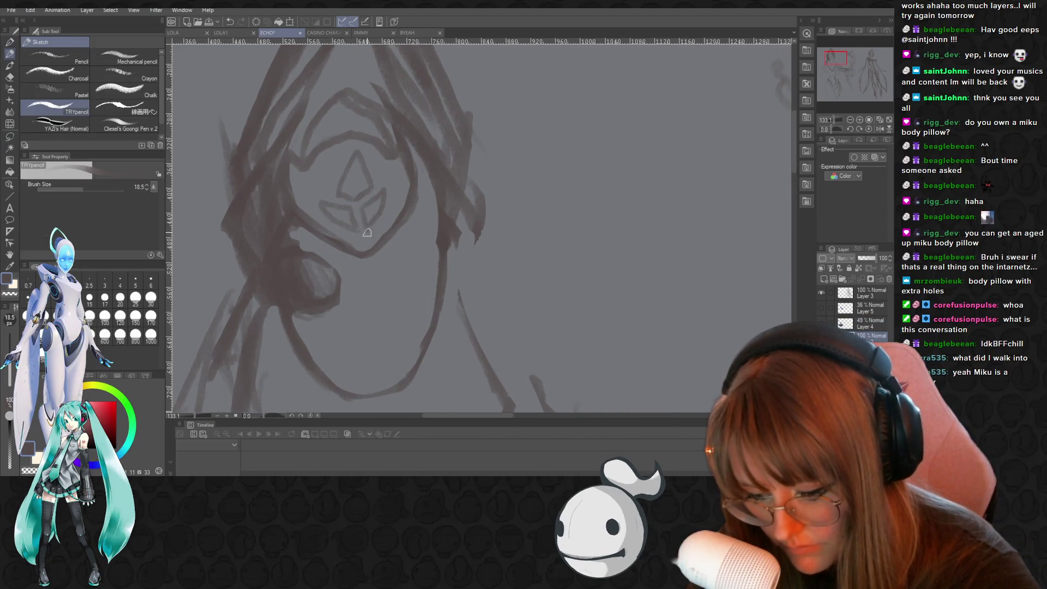
{"action": "mouse_move", "coordinate": [366, 232]}
{"action": "left_mouse_down"}
{"action": "mouse_move", "coordinate": [383, 219]}
{"action": "mouse_move", "coordinate": [364, 210]}
{"action": "left_mouse_up"}
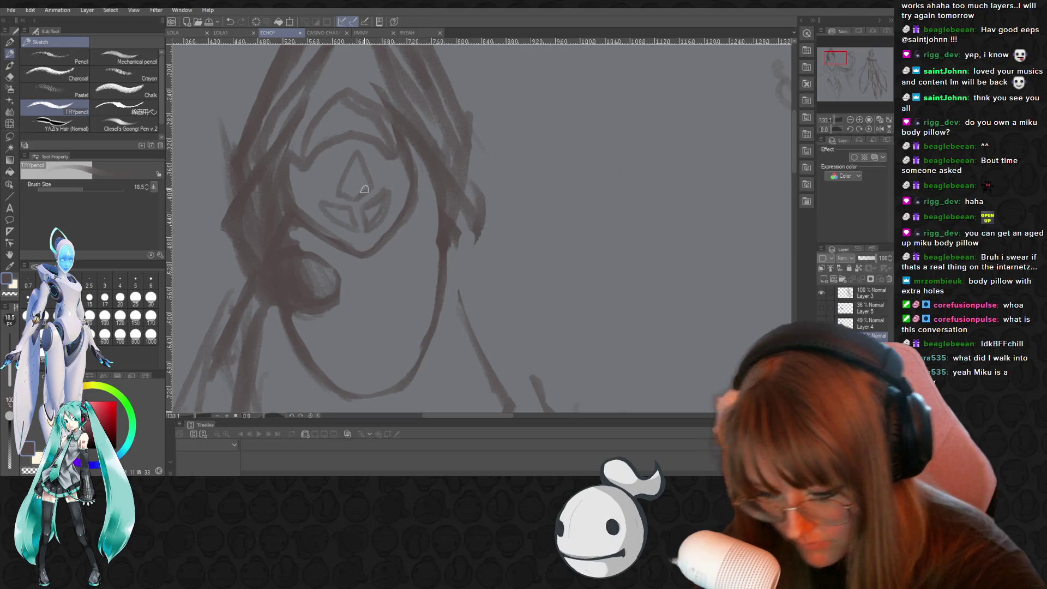
{"action": "key", "text": "e"}
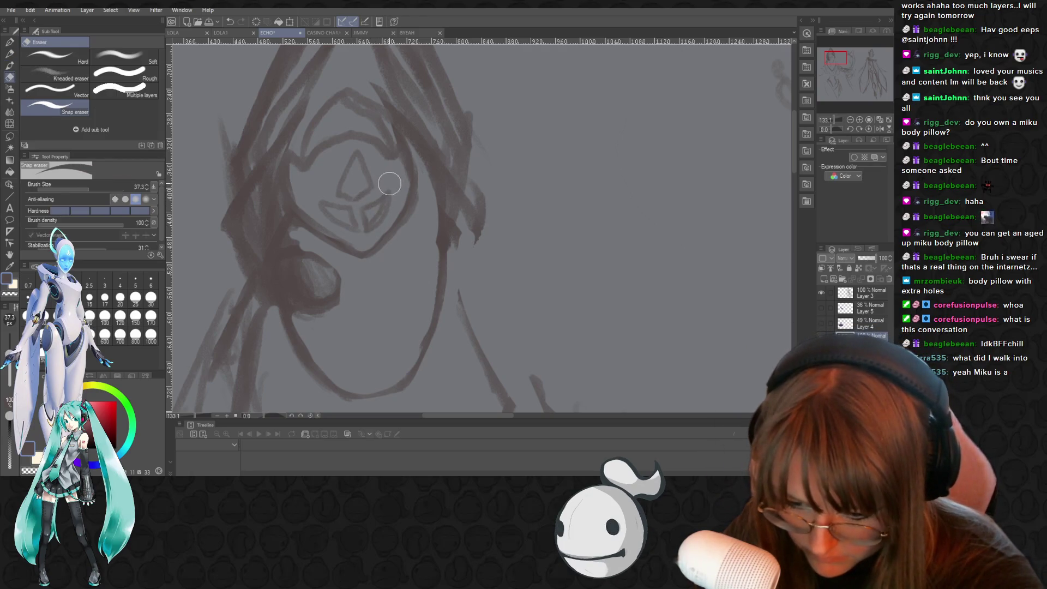
{"action": "mouse_move", "coordinate": [357, 205]}
{"action": "left_mouse_down"}
{"action": "mouse_move", "coordinate": [385, 194]}
{"action": "mouse_move", "coordinate": [370, 226]}
{"action": "mouse_move", "coordinate": [345, 180]}
{"action": "mouse_move", "coordinate": [355, 201]}
{"action": "mouse_move", "coordinate": [380, 183]}
{"action": "mouse_move", "coordinate": [355, 151]}
{"action": "mouse_move", "coordinate": [345, 186]}
{"action": "mouse_move", "coordinate": [365, 191]}
{"action": "left_mouse_up"}
Redraw the forehead diamond into a taller point and add petal strokes beneath it
{"action": "key", "text": "p"}
{"action": "key", "text": "p"}
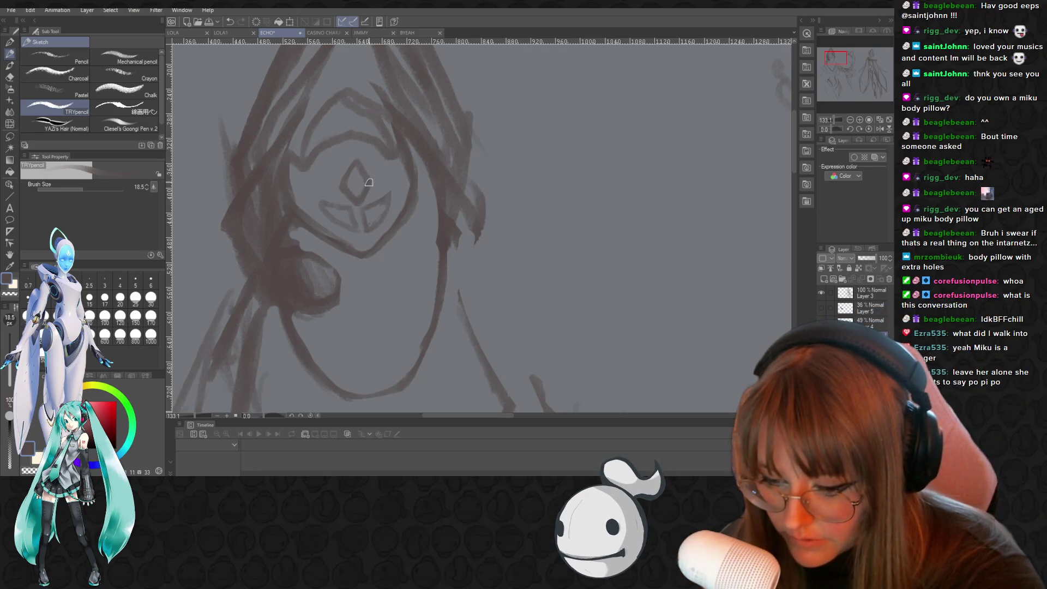
{"action": "mouse_move", "coordinate": [339, 184]}
{"action": "left_mouse_down"}
{"action": "mouse_move", "coordinate": [354, 155]}
{"action": "mouse_move", "coordinate": [345, 176]}
{"action": "mouse_move", "coordinate": [354, 194]}
{"action": "mouse_move", "coordinate": [322, 203]}
{"action": "mouse_move", "coordinate": [366, 214]}
{"action": "mouse_move", "coordinate": [367, 238]}
{"action": "mouse_move", "coordinate": [378, 172]}
{"action": "mouse_move", "coordinate": [350, 177]}
{"action": "mouse_move", "coordinate": [347, 204]}
{"action": "left_mouse_up"}
{"action": "key", "text": "e"}
{"action": "key", "text": "p"}
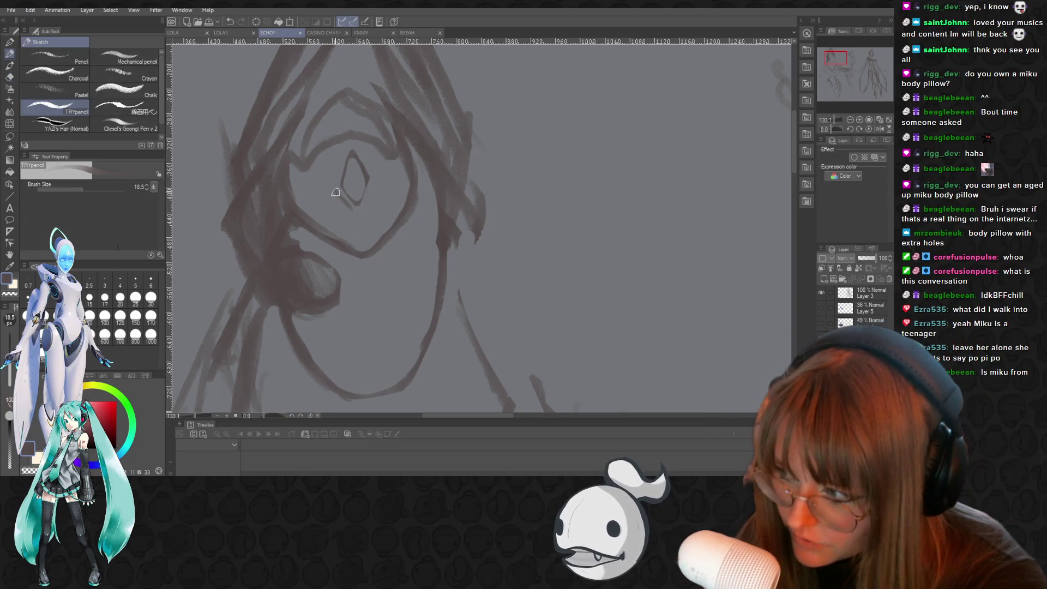
{"action": "mouse_move", "coordinate": [326, 188]}
{"action": "left_mouse_down"}
{"action": "mouse_move", "coordinate": [349, 219]}
{"action": "mouse_move", "coordinate": [379, 183]}
{"action": "mouse_move", "coordinate": [386, 195]}
{"action": "mouse_move", "coordinate": [365, 216]}
{"action": "left_mouse_up"}
{"action": "left_click_drag", "start_coordinate": [381, 180], "coordinate": [362, 218]}
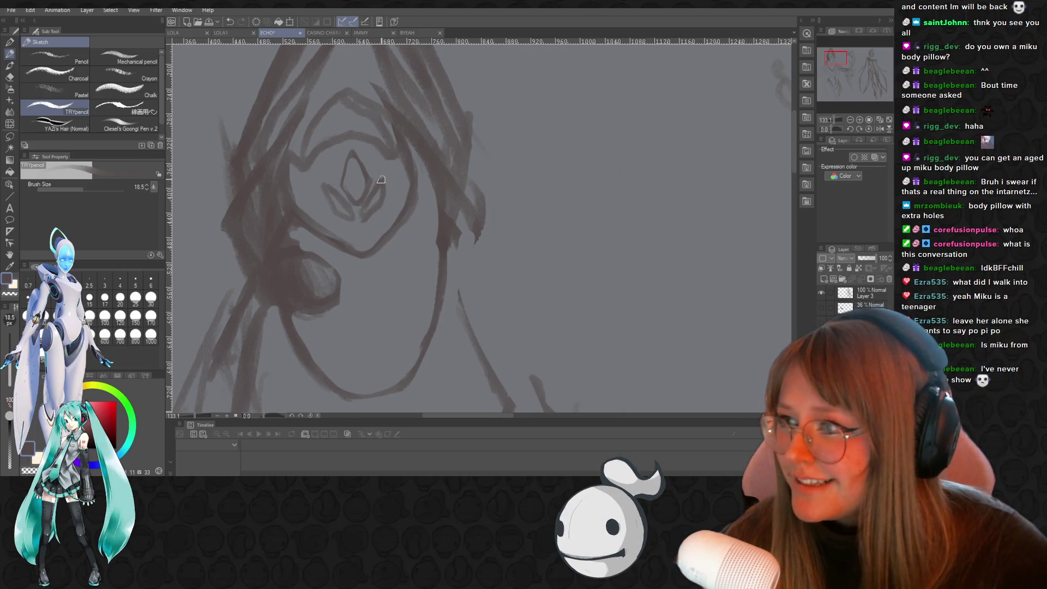
Zoom out, set the brush size to 10.8, and sketch the oval eye on the face
{"action": "scroll", "coordinate": [381, 180], "scroll_direction": "down", "scroll_amount": 3}
{"action": "scroll", "coordinate": [464, 177], "scroll_direction": "down", "scroll_amount": 2}
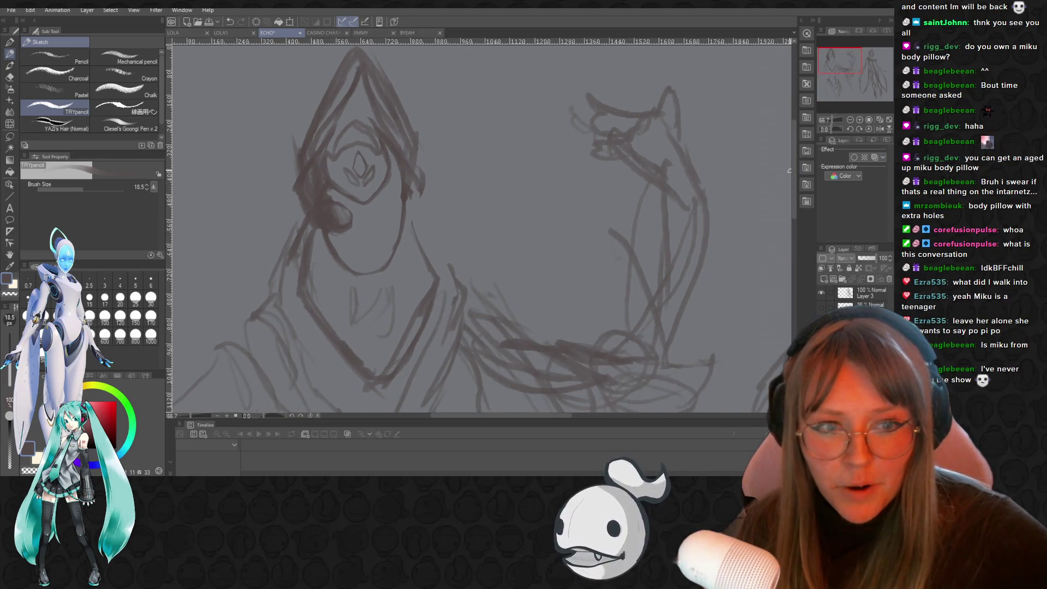
{"action": "scroll", "coordinate": [791, 169], "scroll_direction": "up", "scroll_amount": 1}
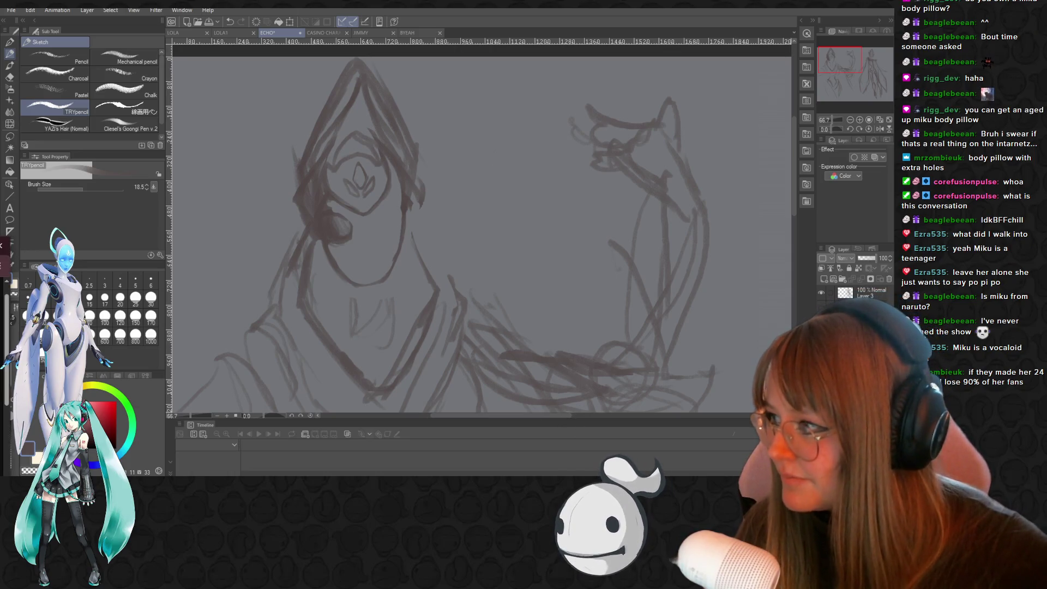
{"action": "scroll", "coordinate": [235, 147], "scroll_direction": "up", "scroll_amount": 2}
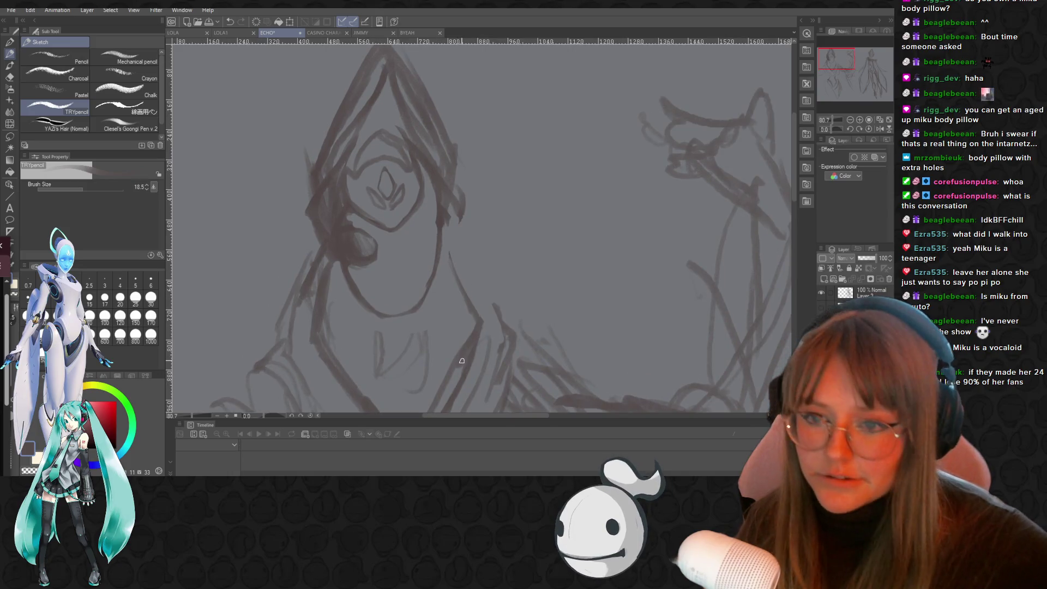
{"action": "scroll", "coordinate": [396, 253], "scroll_direction": "up", "scroll_amount": 1}
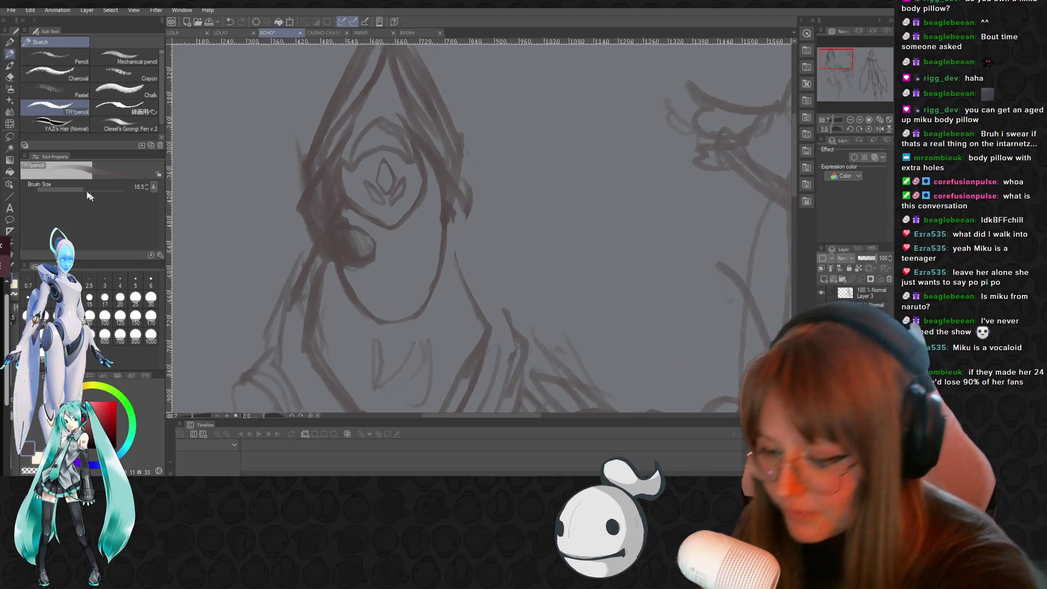
{"action": "left_click_drag", "start_coordinate": [88, 191], "coordinate": [77, 185]}
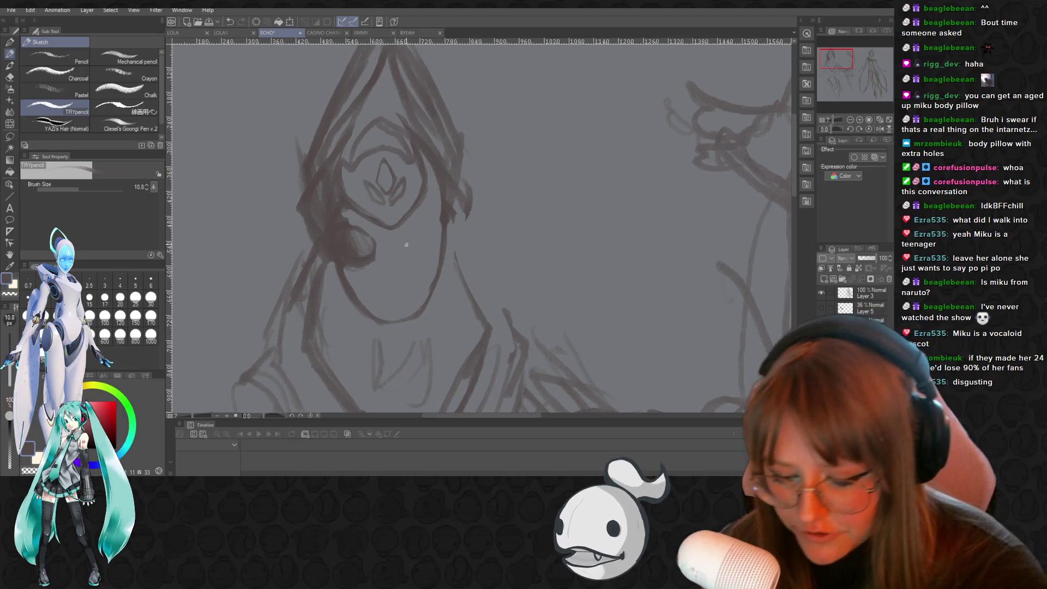
{"action": "left_click_drag", "start_coordinate": [407, 248], "coordinate": [410, 260]}
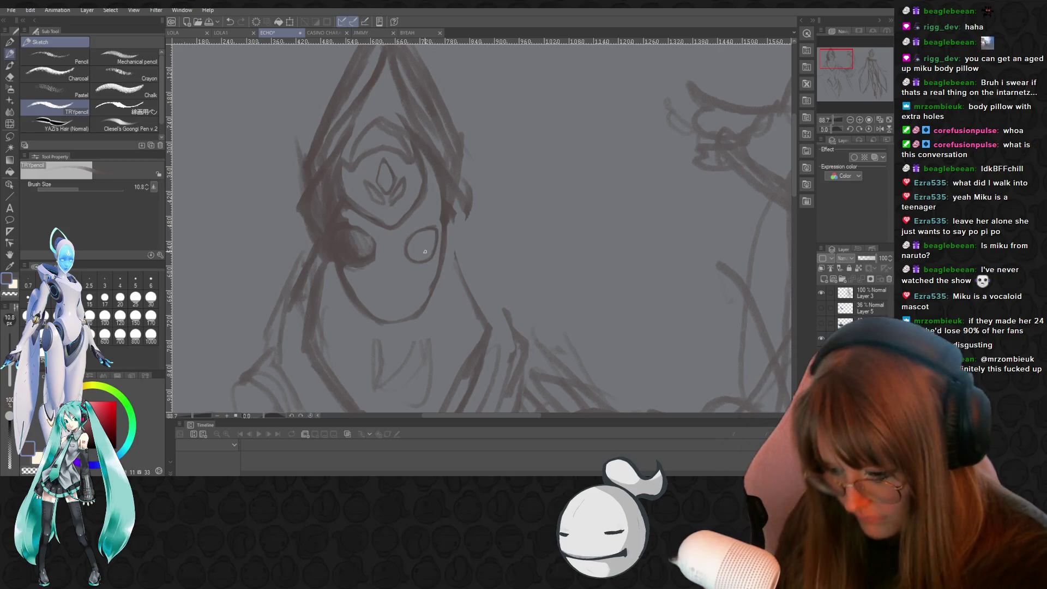
Erase the lower hood edge and redraw the curved beak-like visor edge along the hood's side
{"action": "key", "text": "e"}
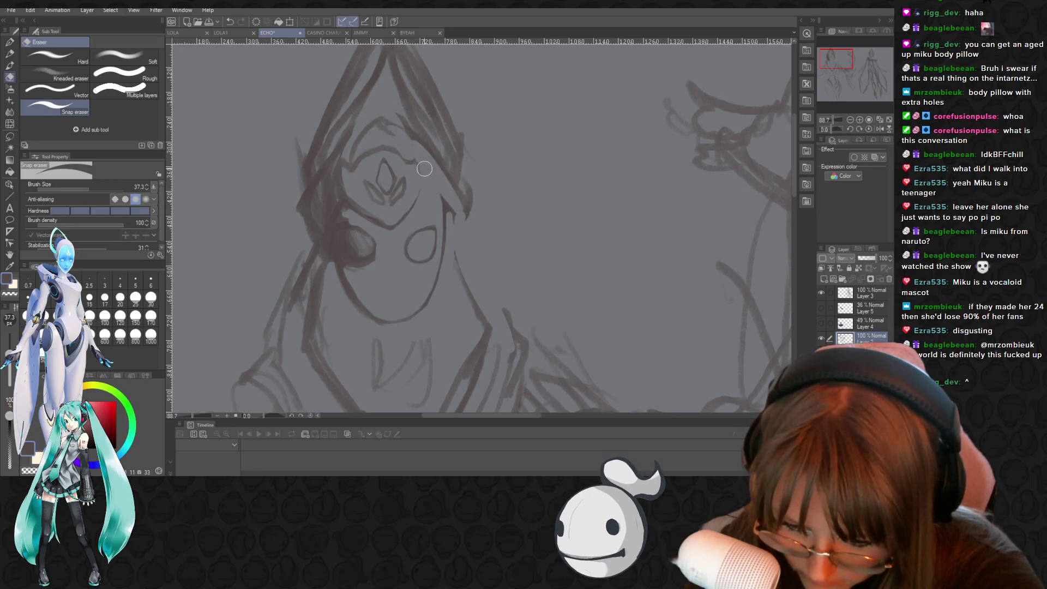
{"action": "mouse_move", "coordinate": [443, 183]}
{"action": "left_mouse_down"}
{"action": "mouse_move", "coordinate": [468, 215]}
{"action": "mouse_move", "coordinate": [469, 175]}
{"action": "left_mouse_up"}
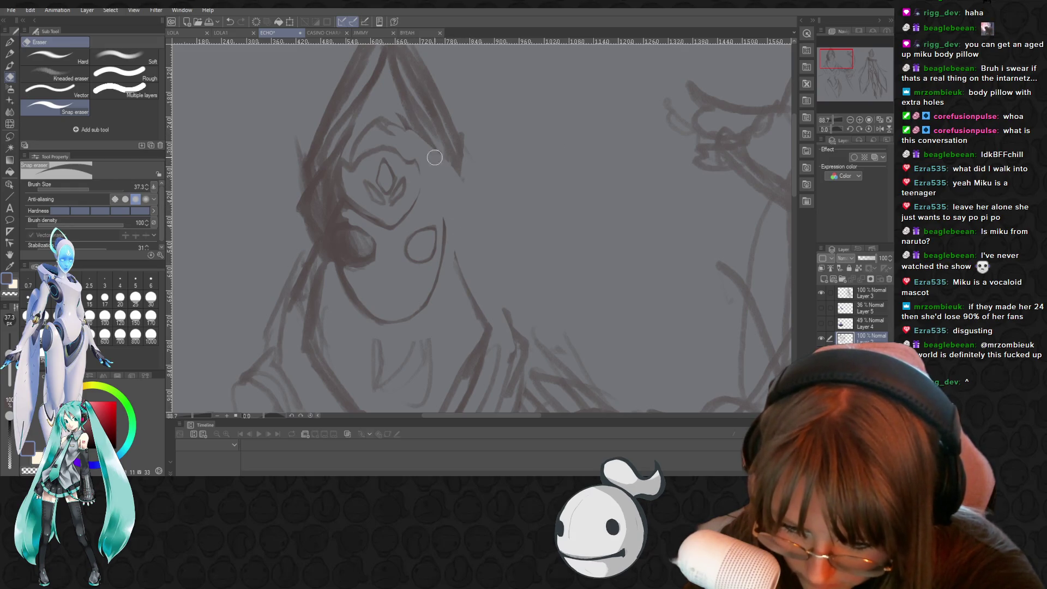
{"action": "key", "text": "p"}
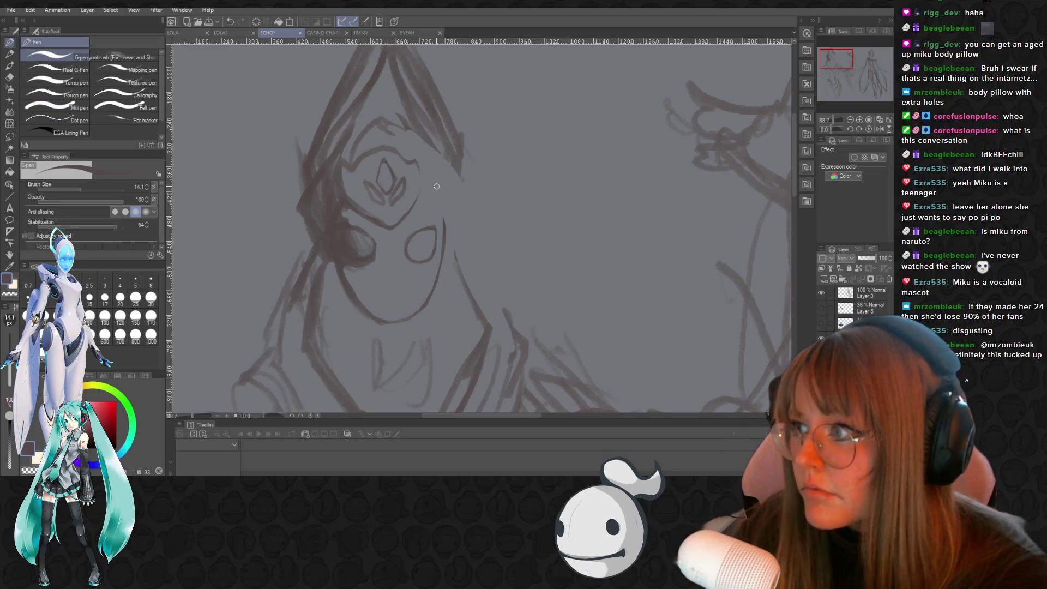
{"action": "key", "text": "p"}
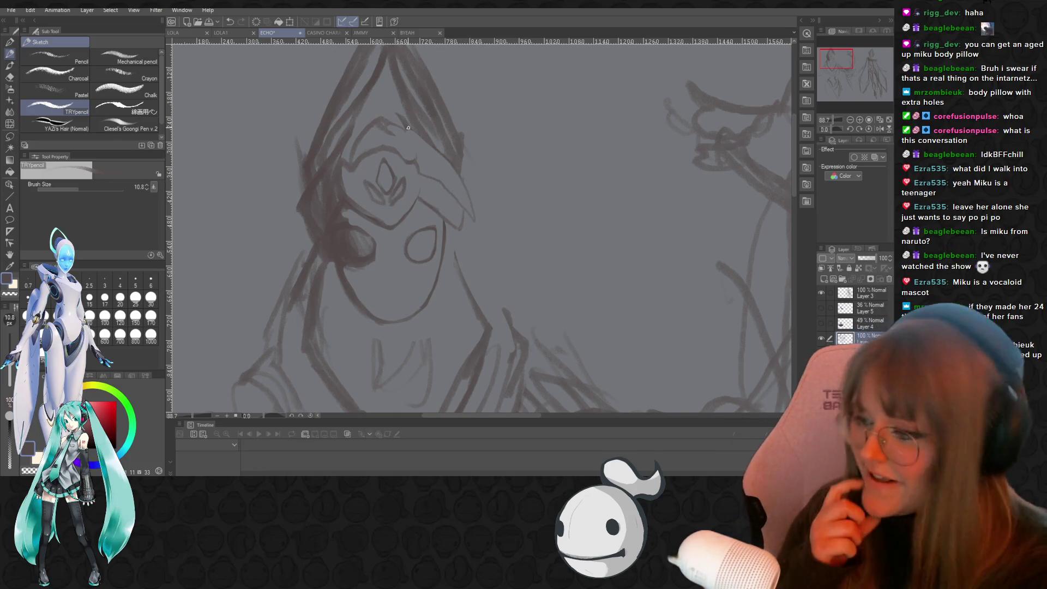
{"action": "key", "text": "ctrl+z"}
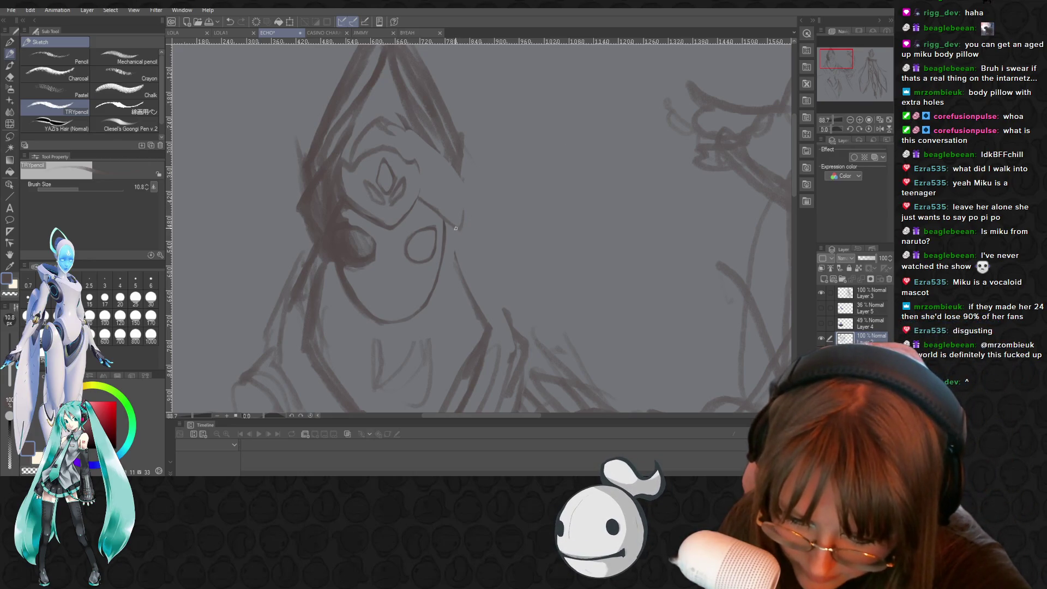
{"action": "left_click_drag", "start_coordinate": [451, 274], "coordinate": [452, 273]}
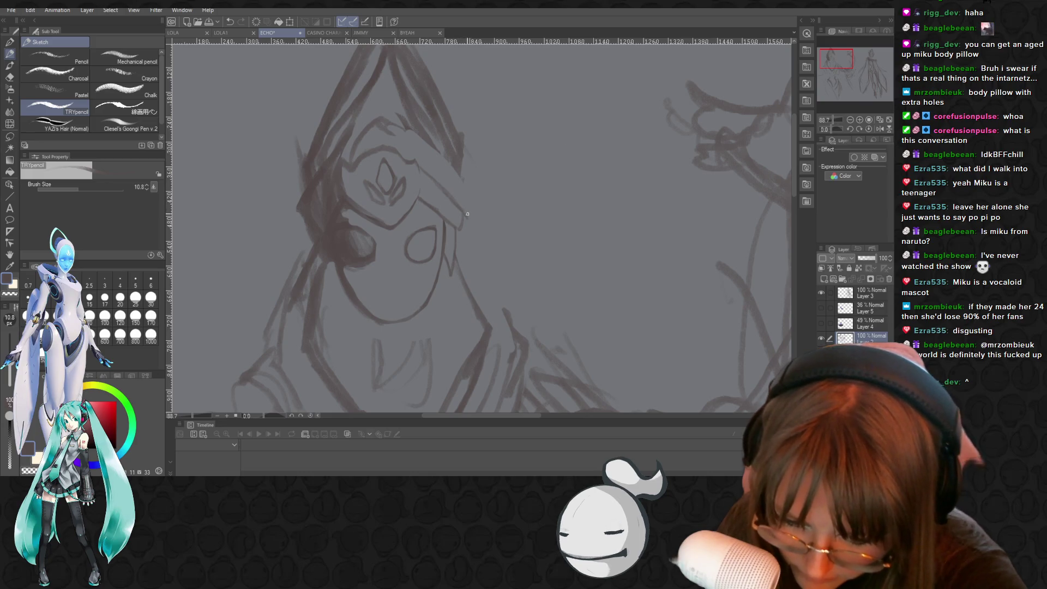
{"action": "left_click_drag", "start_coordinate": [473, 228], "coordinate": [459, 177]}
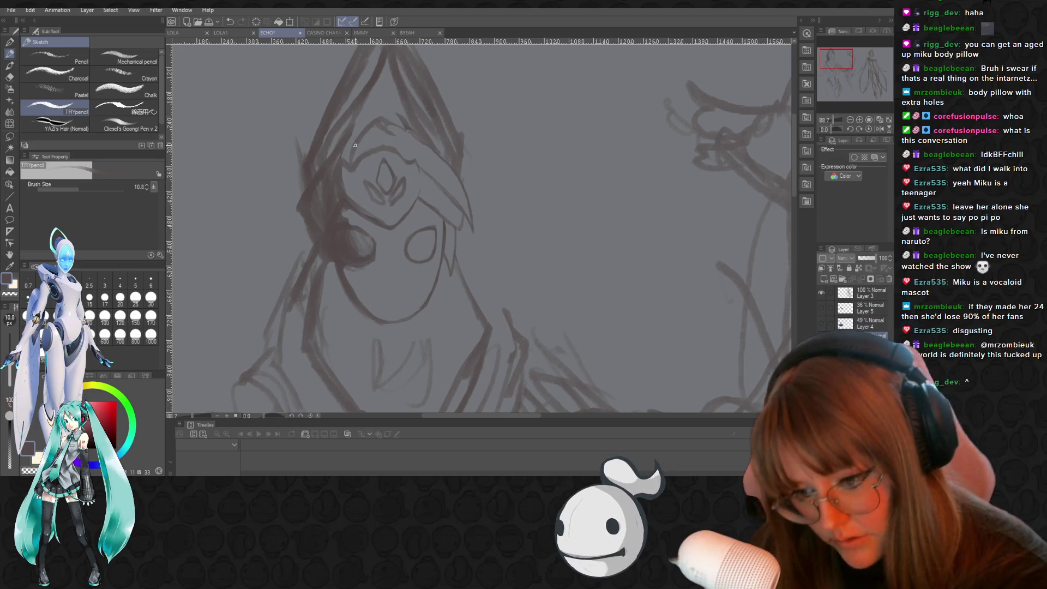
Erase stray marks near the top of the hood and beside the visor
{"action": "key", "text": "e"}
{"action": "mouse_move", "coordinate": [370, 131]}
{"action": "left_mouse_down"}
{"action": "mouse_move", "coordinate": [417, 139]}
{"action": "mouse_move", "coordinate": [421, 129]}
{"action": "mouse_move", "coordinate": [474, 194]}
{"action": "left_mouse_up"}
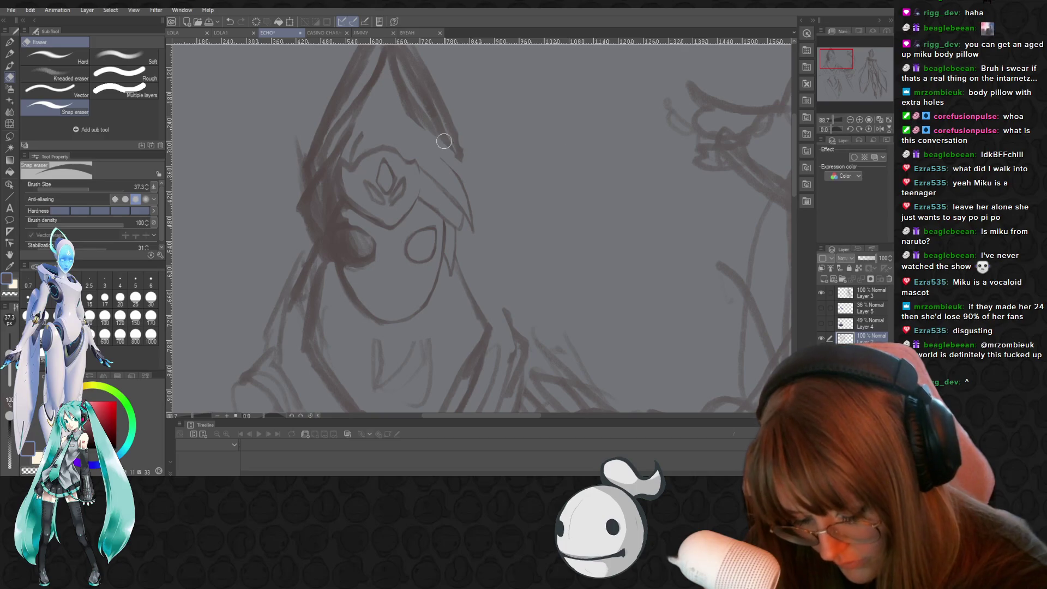
{"action": "key", "text": "p"}
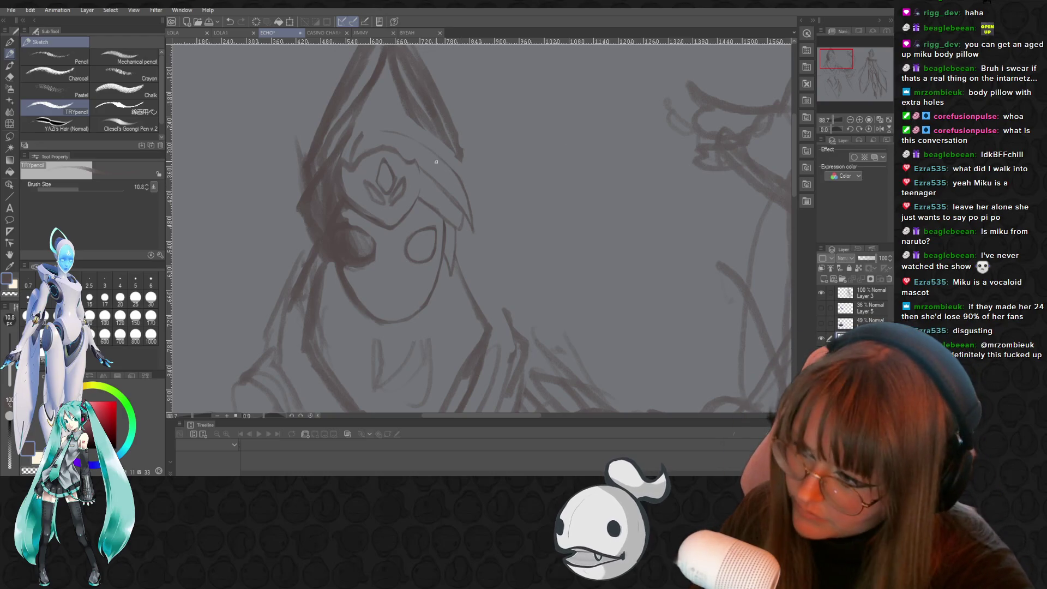
{"action": "key", "text": "e"}
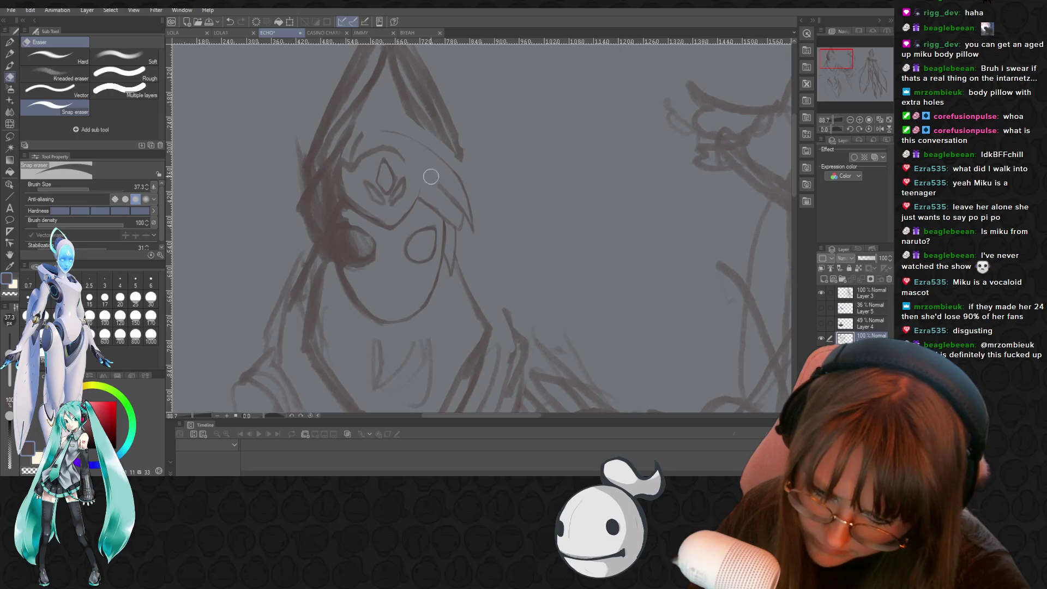
{"action": "left_click_drag", "start_coordinate": [474, 223], "coordinate": [472, 239]}
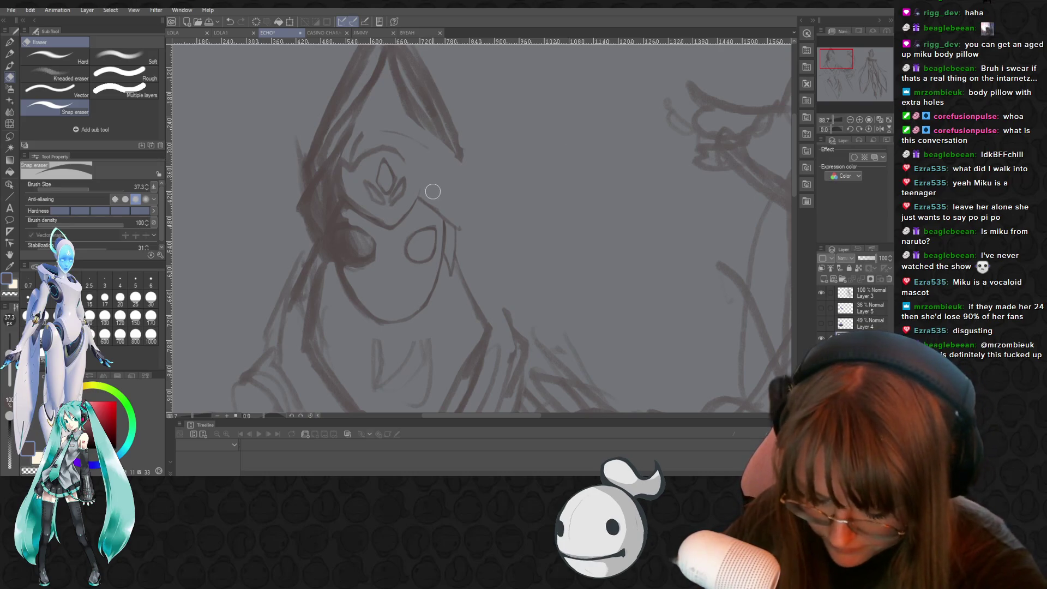
{"action": "key", "text": "p"}
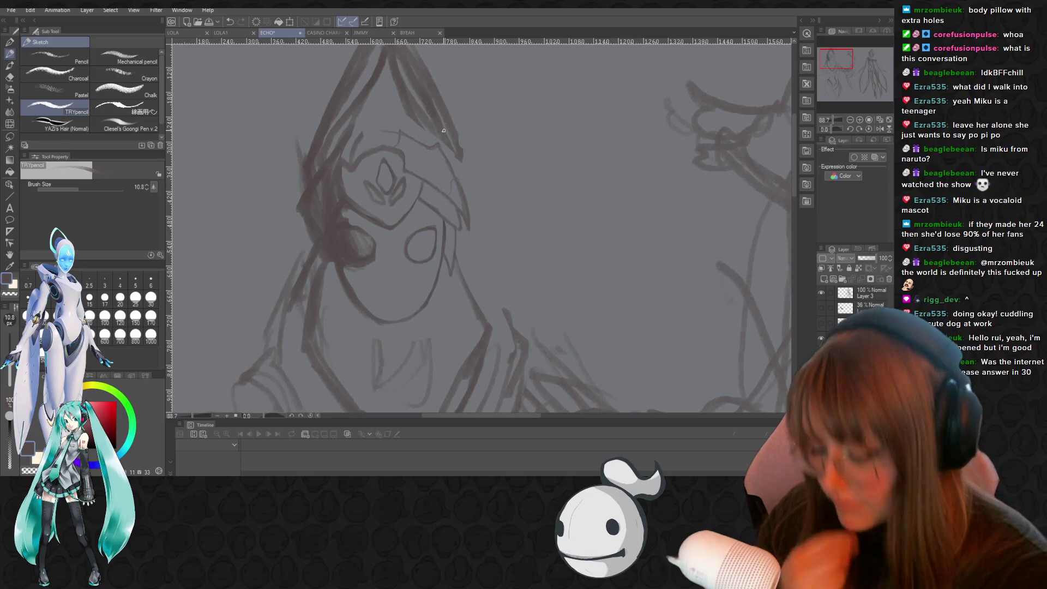
{"action": "key", "text": "e"}
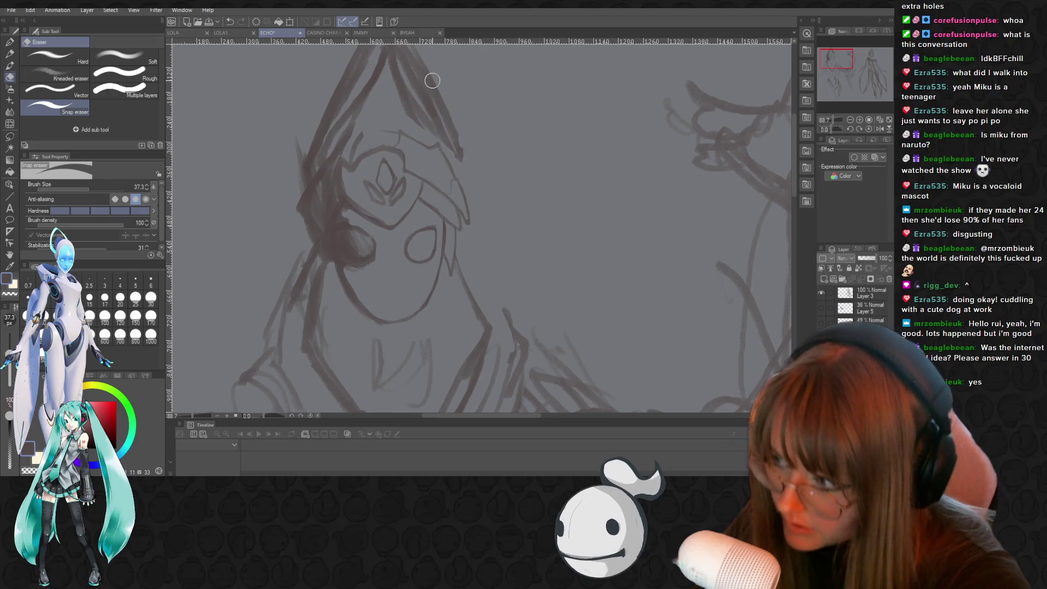
{"action": "scroll", "coordinate": [797, 172], "scroll_direction": "up", "scroll_amount": 3}
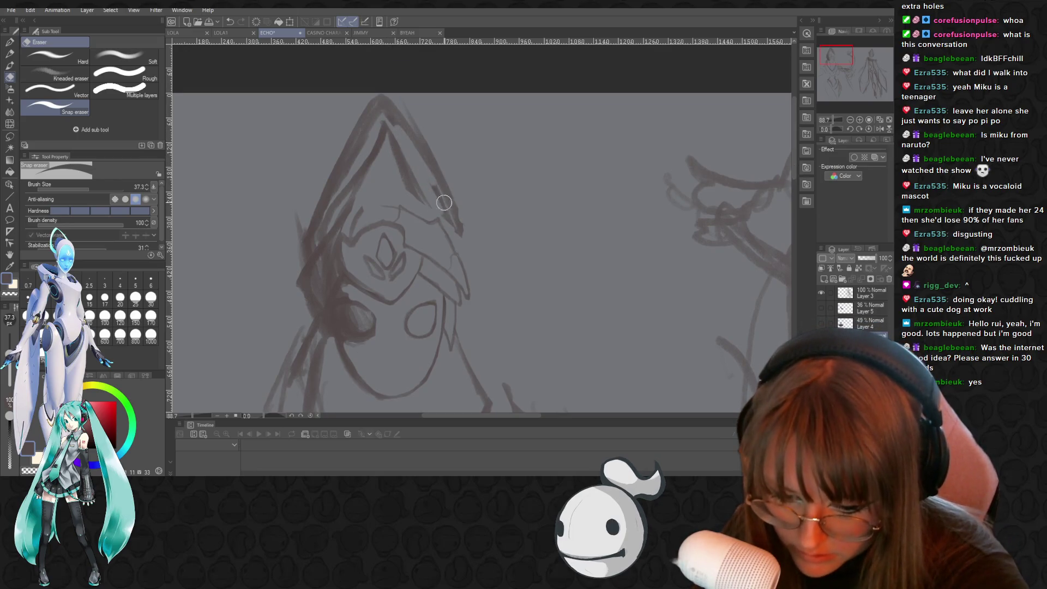
Erase parts of the hood's right edge and the right-hand hood line near the top
{"action": "mouse_move", "coordinate": [434, 194]}
{"action": "left_mouse_down"}
{"action": "mouse_move", "coordinate": [390, 117]}
{"action": "mouse_move", "coordinate": [452, 202]}
{"action": "mouse_move", "coordinate": [448, 182]}
{"action": "mouse_move", "coordinate": [452, 218]}
{"action": "mouse_move", "coordinate": [417, 193]}
{"action": "mouse_move", "coordinate": [388, 137]}
{"action": "mouse_move", "coordinate": [414, 199]}
{"action": "mouse_move", "coordinate": [421, 193]}
{"action": "left_mouse_up"}
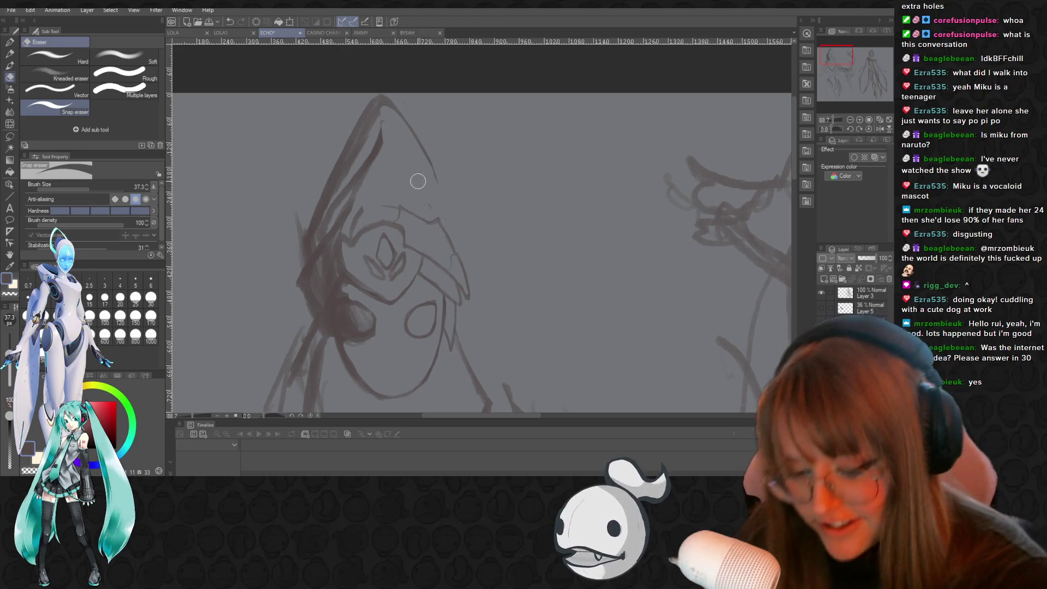
{"action": "key", "text": "p"}
{"action": "key", "text": "p"}
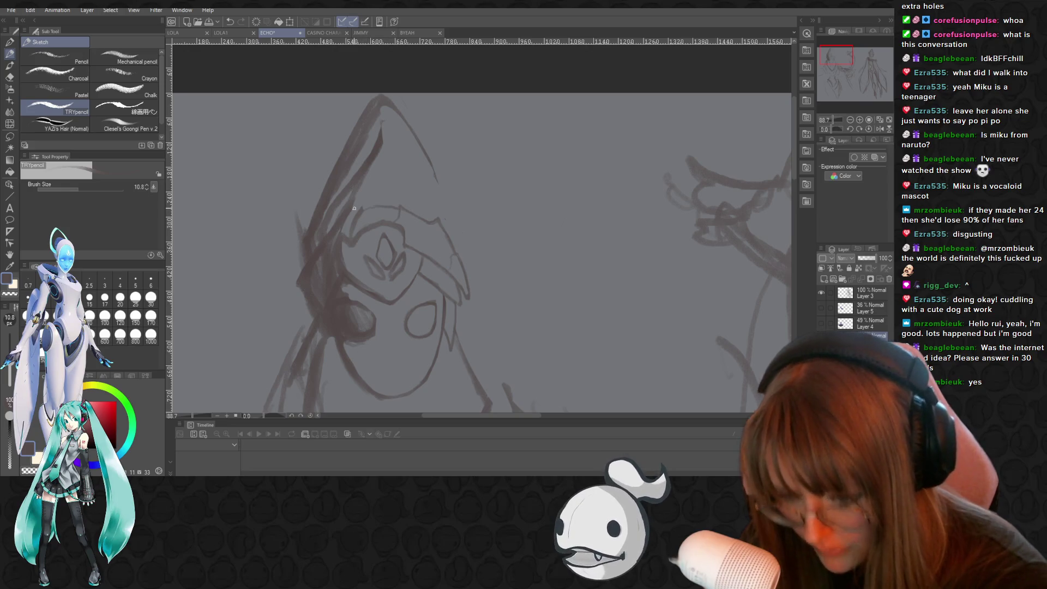
{"action": "key", "text": "e"}
{"action": "mouse_move", "coordinate": [381, 97]}
{"action": "left_mouse_down"}
{"action": "mouse_move", "coordinate": [386, 141]}
{"action": "mouse_move", "coordinate": [444, 173]}
{"action": "left_mouse_up"}
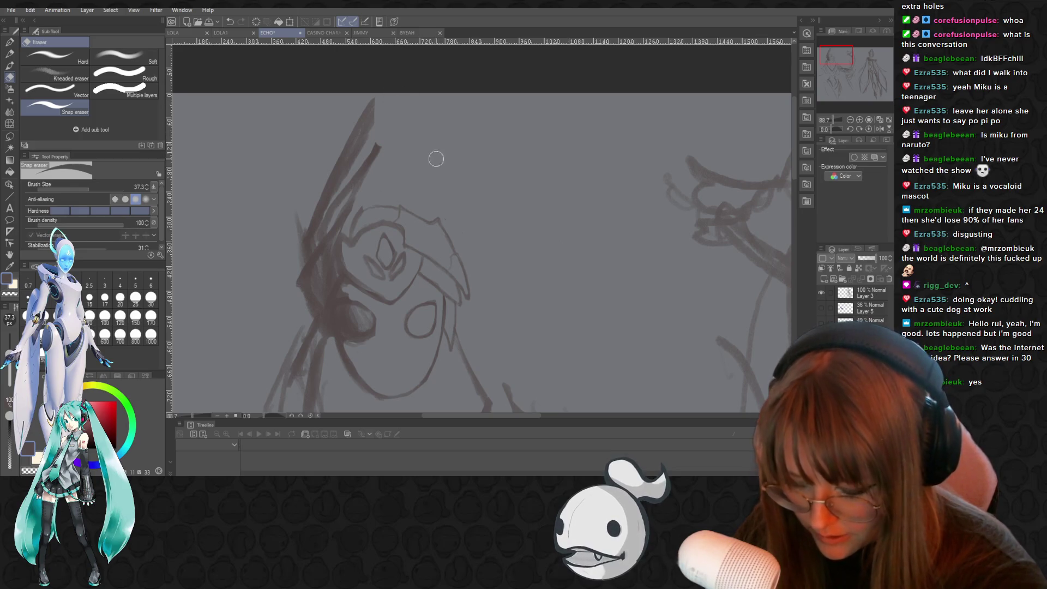
{"action": "key", "text": "p"}
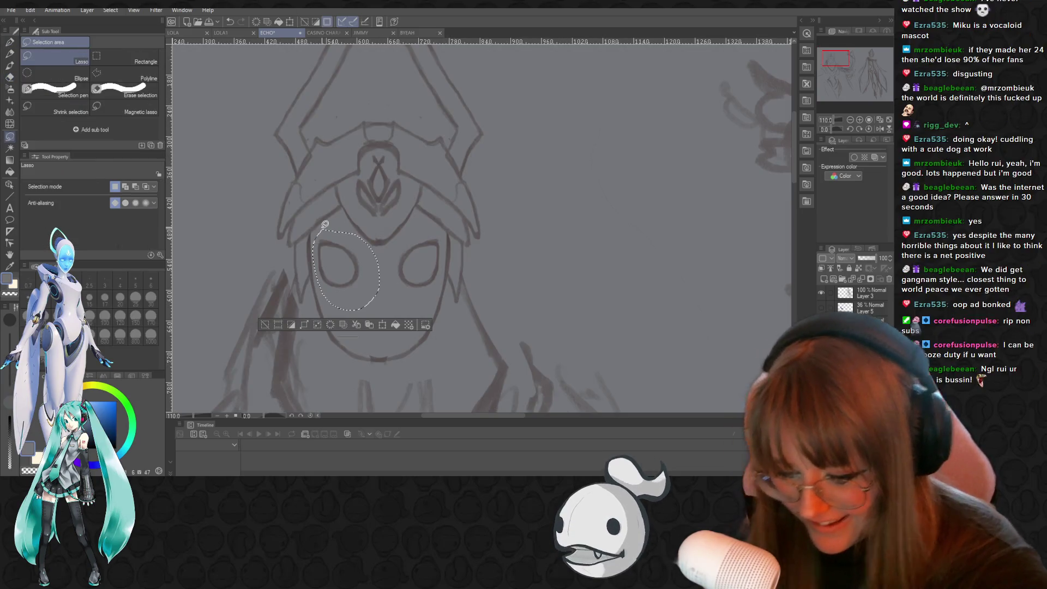
{"action": "key", "text": "ctrl+t"}
Rotate the left eye slightly counter-clockwise, pick the reddish-brown sketch colour, and rework its outline
{"action": "mouse_move", "coordinate": [397, 225]}
{"action": "left_mouse_down"}
{"action": "mouse_move", "coordinate": [405, 218]}
{"action": "mouse_move", "coordinate": [373, 234]}
{"action": "left_mouse_up"}
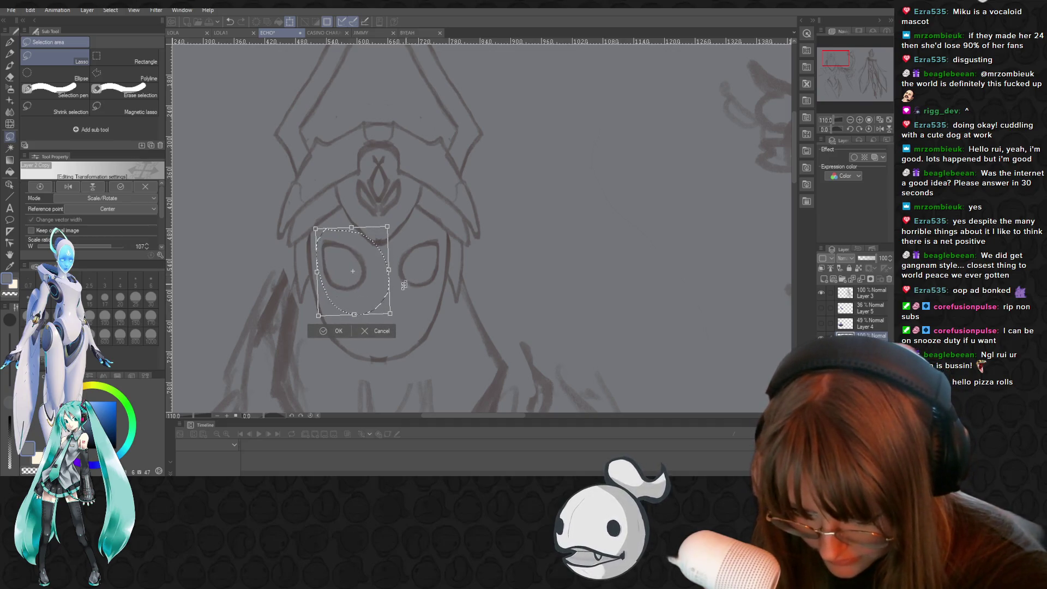
{"action": "left_click", "coordinate": [326, 332]}
{"action": "key", "text": "p"}
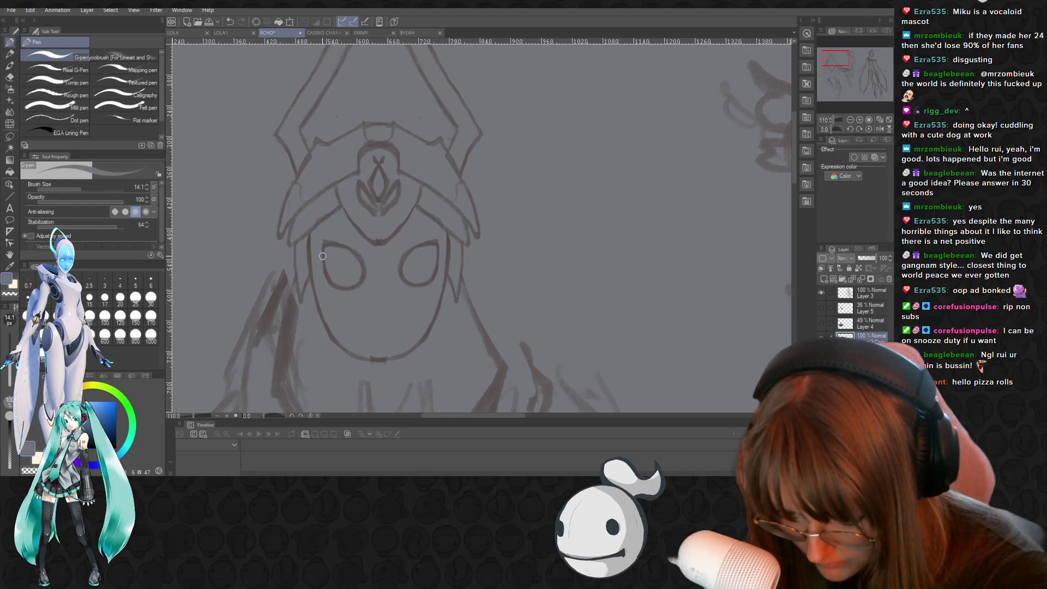
{"action": "key", "text": "p"}
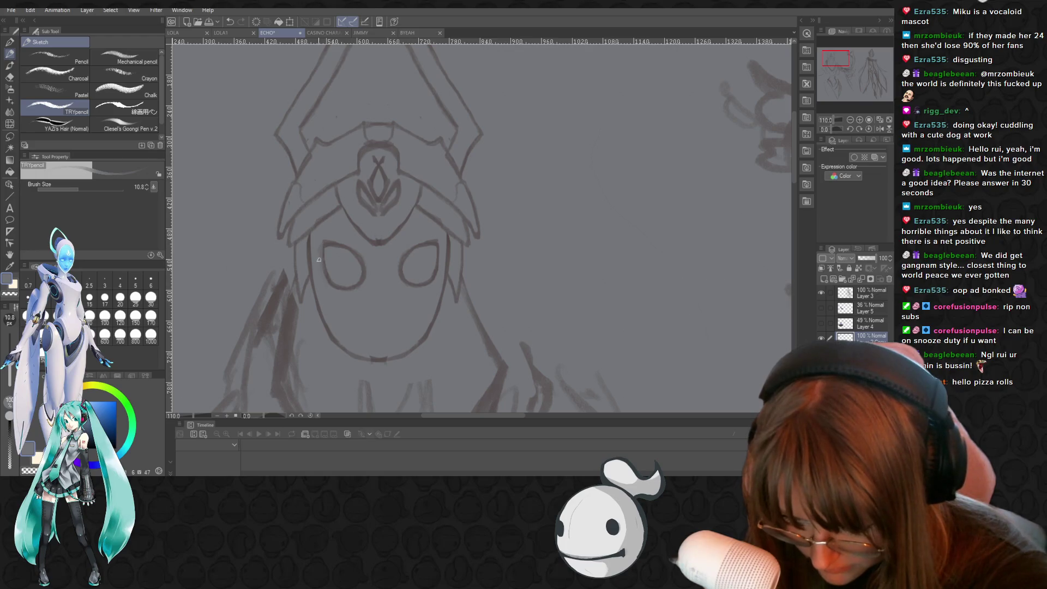
{"action": "left_click", "coordinate": [494, 368], "text": "alt"}
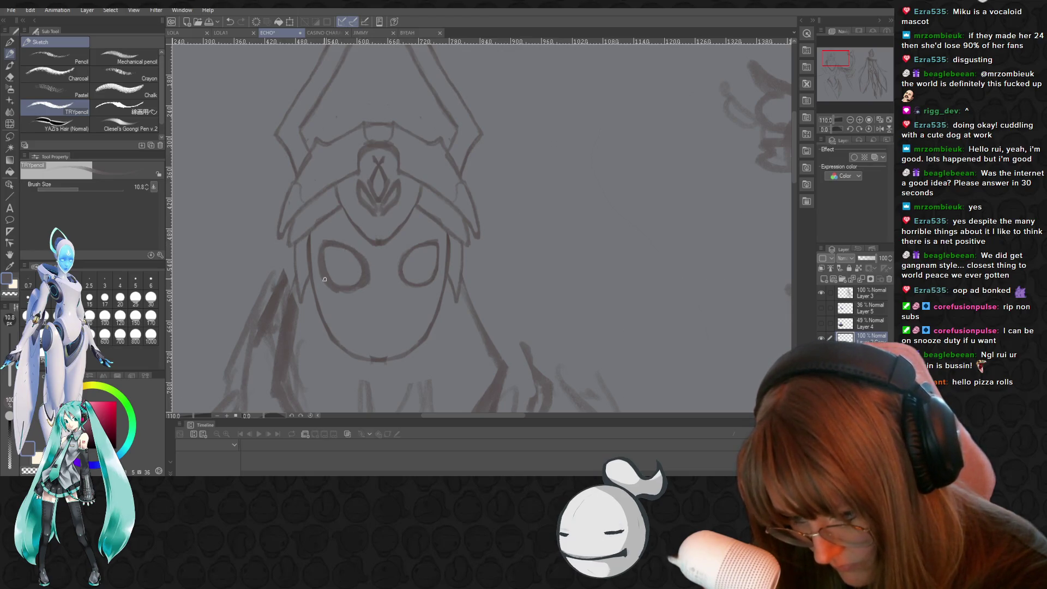
{"action": "key", "text": "e"}
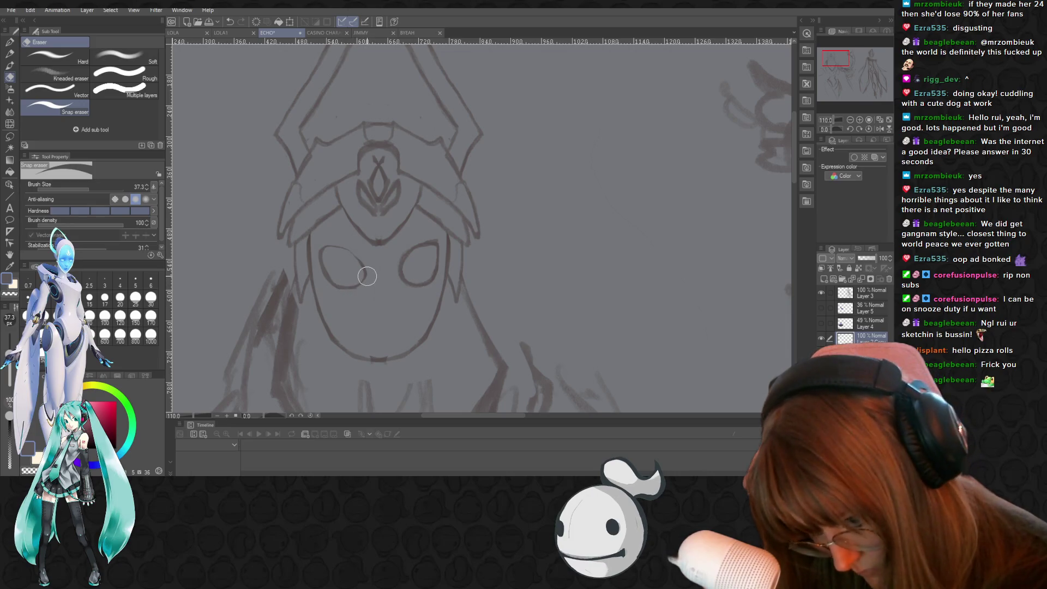
{"action": "key", "text": "p"}
{"action": "key", "text": "p"}
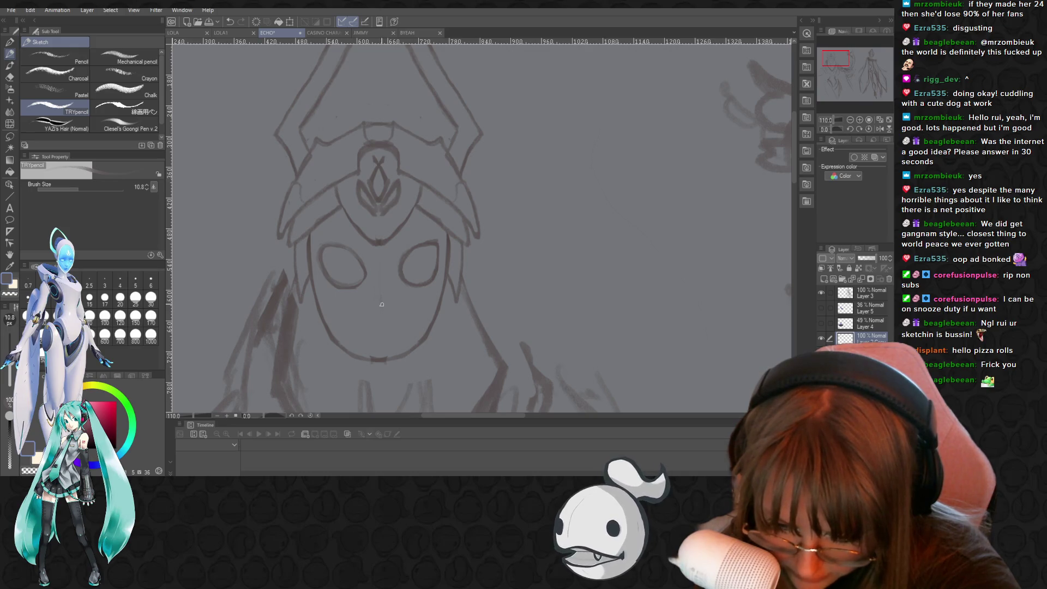
{"action": "scroll", "coordinate": [793, 172], "scroll_direction": "down", "scroll_amount": 3}
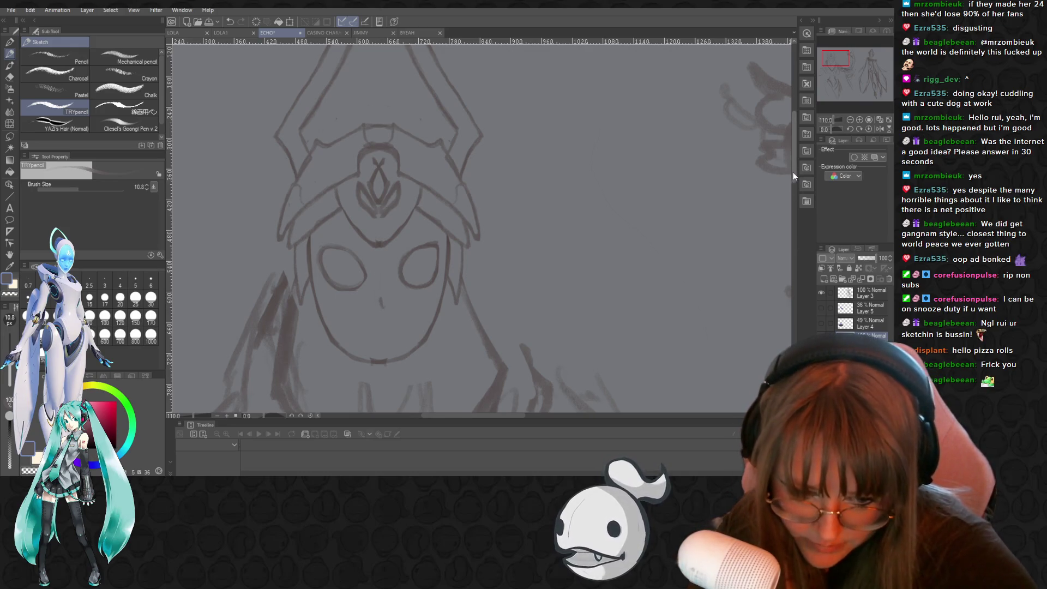
Erase the hooded figure's curved mouth line
{"action": "key", "text": "e"}
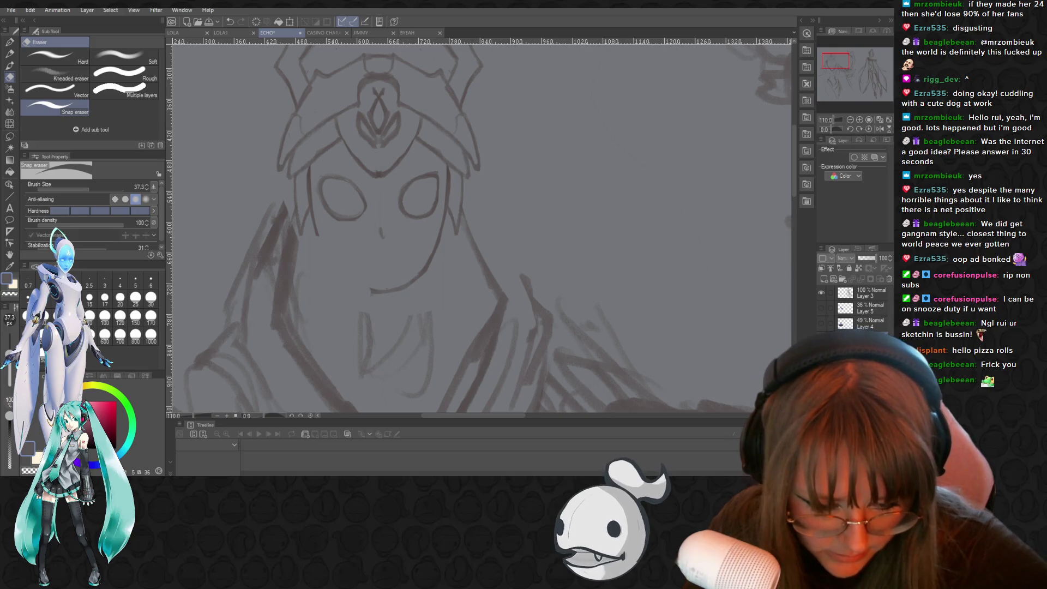
{"action": "right_click", "coordinate": [862, 327]}
{"action": "left_click", "coordinate": [858, 294]}
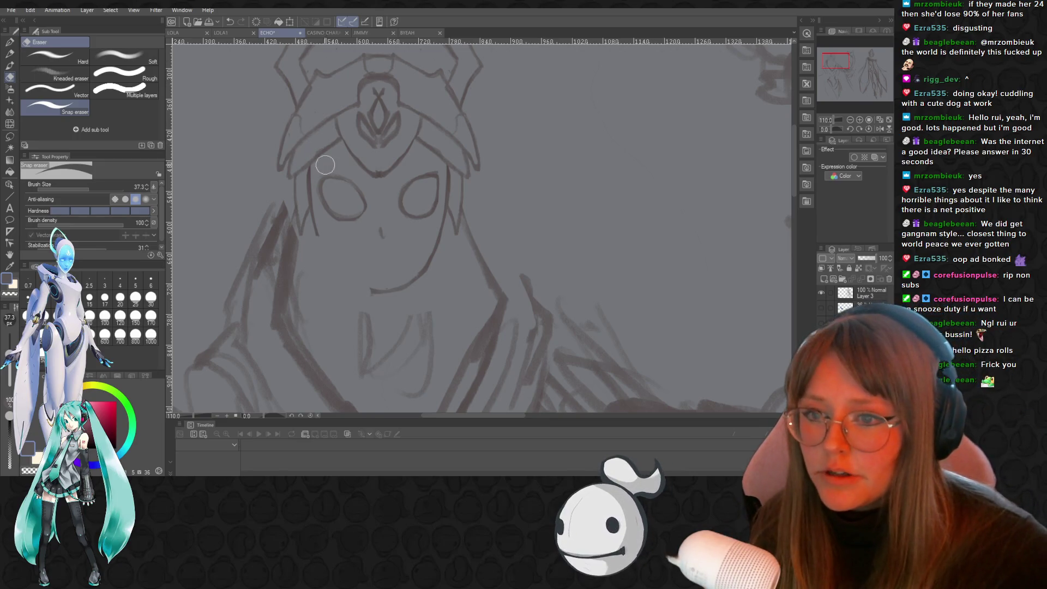
{"action": "scroll", "coordinate": [348, 200], "scroll_direction": "down", "scroll_amount": 1}
{"action": "scroll", "coordinate": [347, 200], "scroll_direction": "up", "scroll_amount": 1}
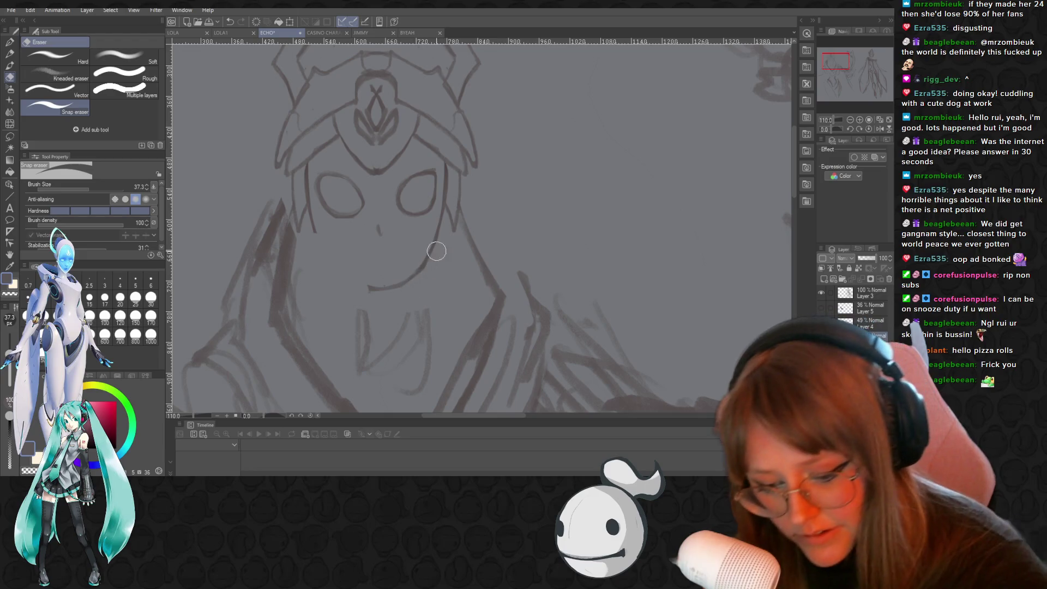
{"action": "left_click_drag", "start_coordinate": [407, 284], "coordinate": [371, 288]}
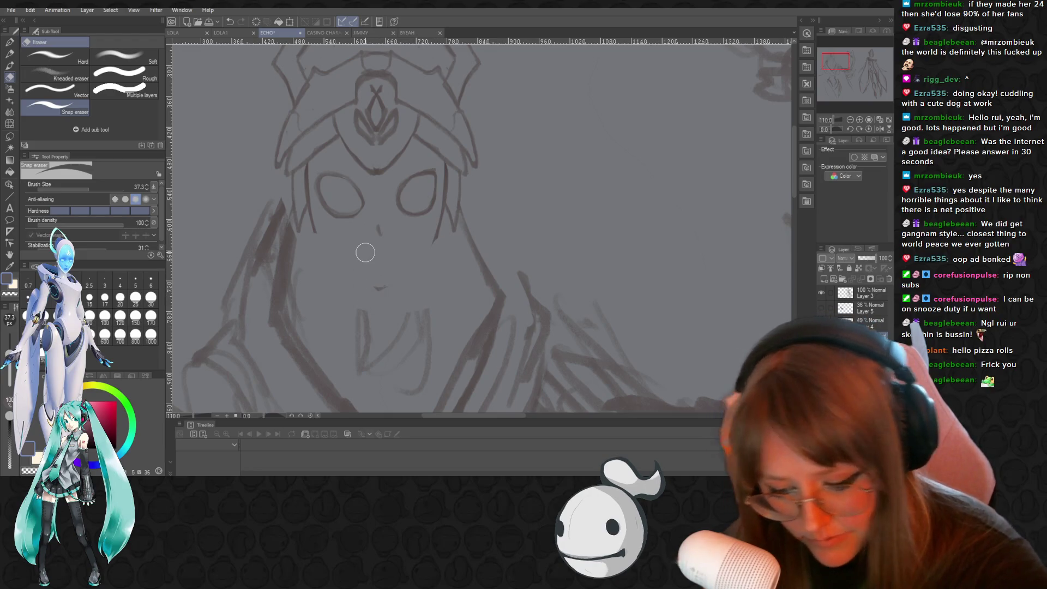
Sketch a new pointed chin line from the left cheek and a short mark on the face outline
{"action": "key", "text": "p"}
{"action": "key", "text": "p"}
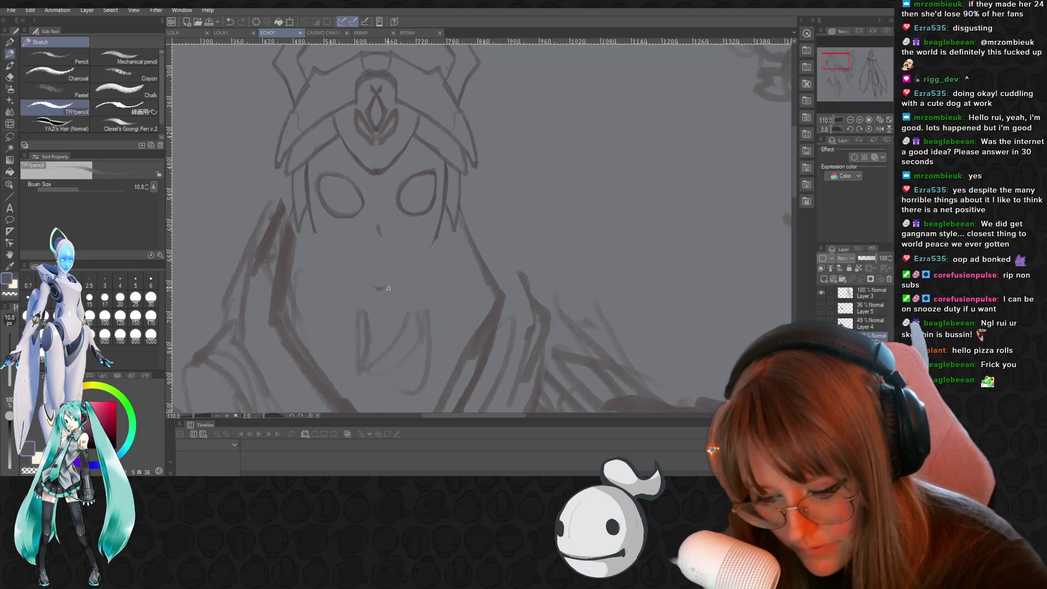
{"action": "left_click_drag", "start_coordinate": [438, 236], "coordinate": [430, 246]}
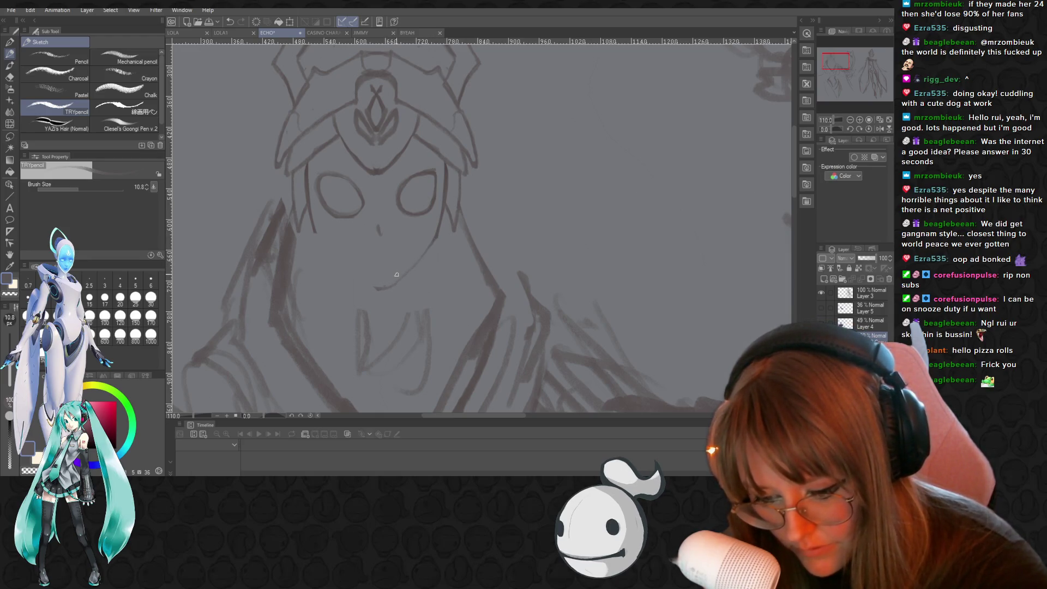
{"action": "left_click_drag", "start_coordinate": [317, 234], "coordinate": [379, 289]}
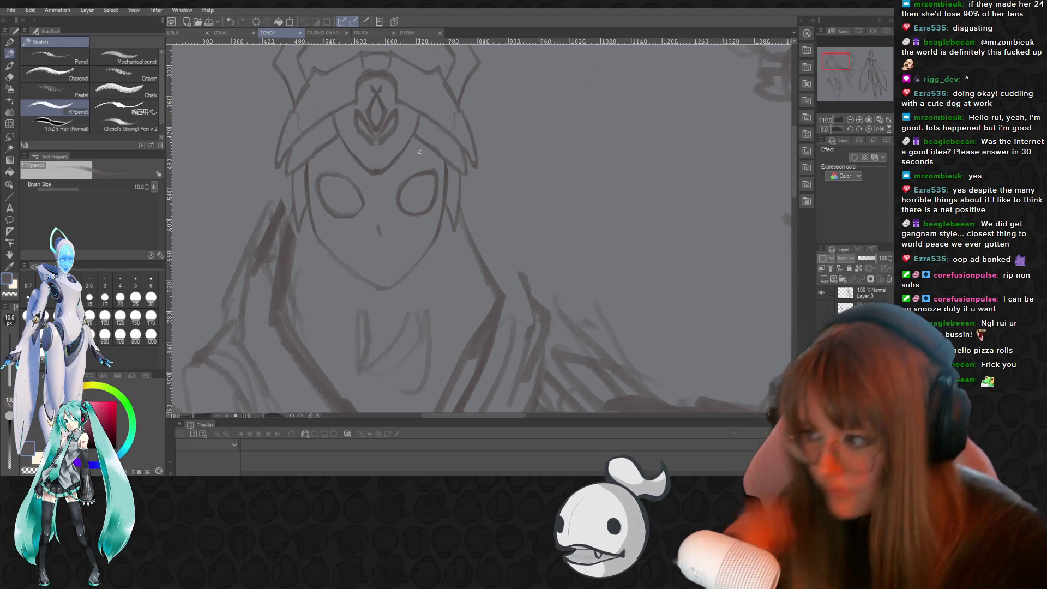
{"action": "scroll", "coordinate": [472, 138], "scroll_direction": "down", "scroll_amount": 6}
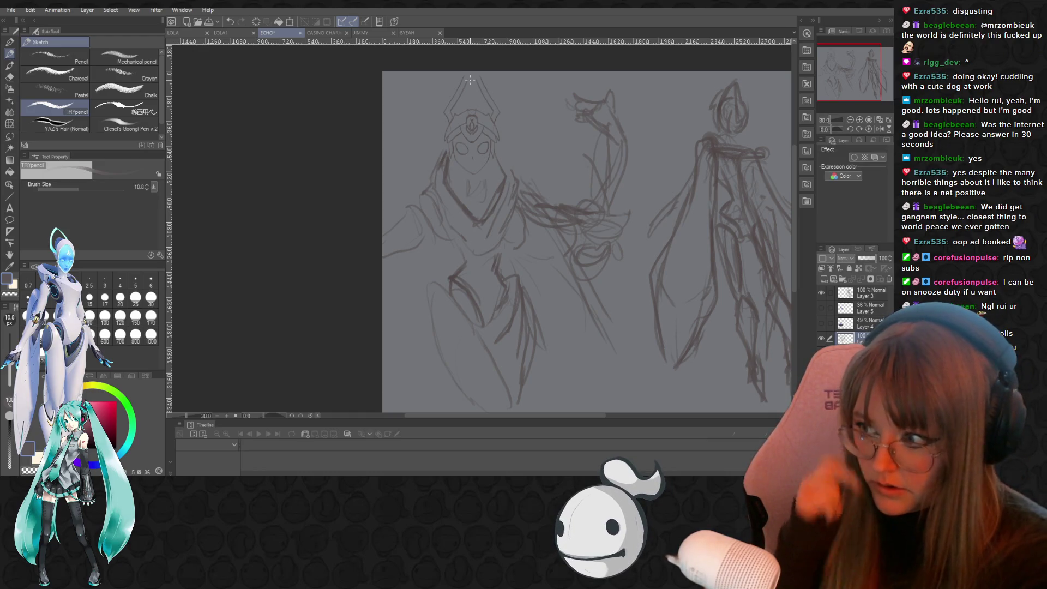
Zoom back in around the hooded figure's head, shoulders and chest
{"action": "scroll", "coordinate": [470, 80], "scroll_direction": "up", "scroll_amount": 3}
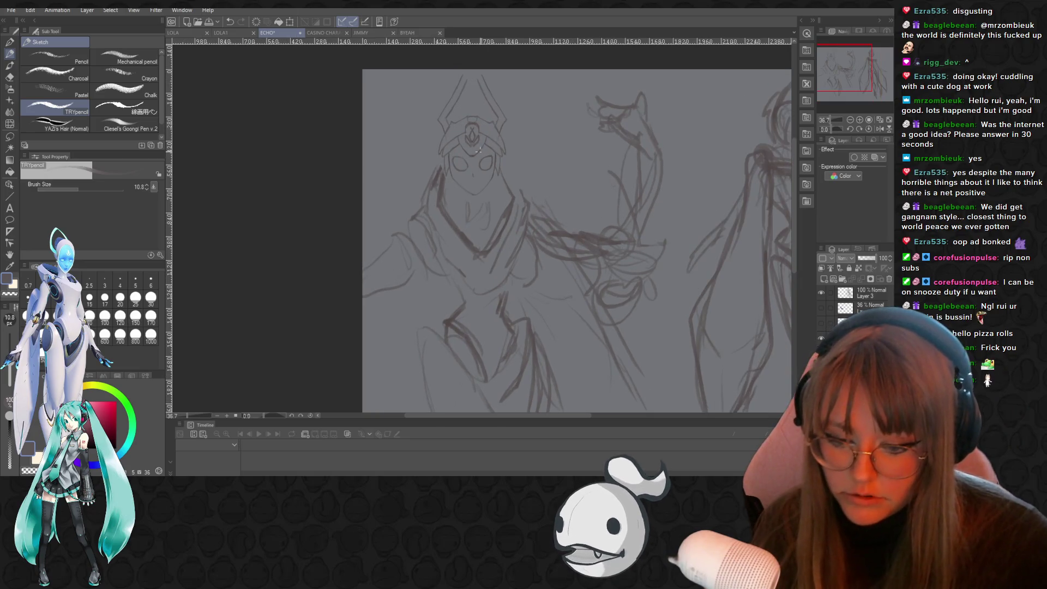
{"action": "scroll", "coordinate": [481, 101], "scroll_direction": "up", "scroll_amount": 1}
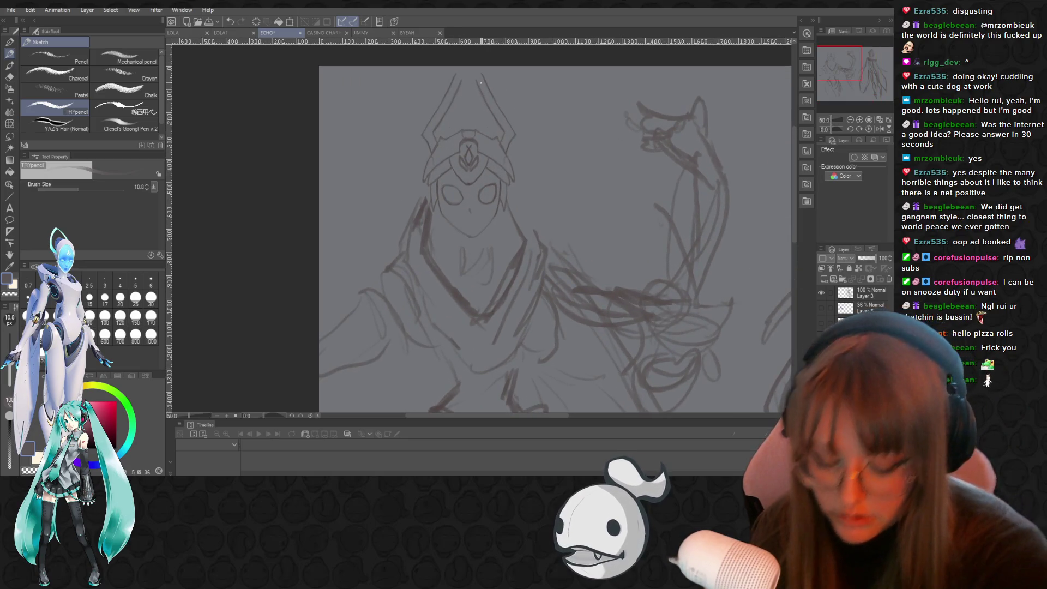
{"action": "key", "text": "o"}
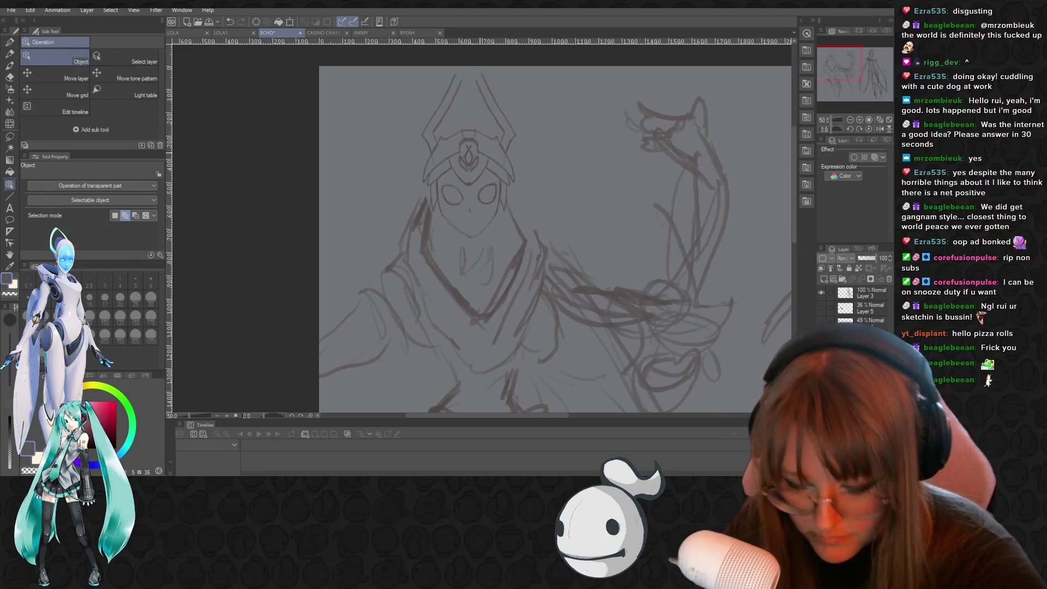
Ink darker pen strokes along the right and left edges of the helmet crest
{"action": "key", "text": "p"}
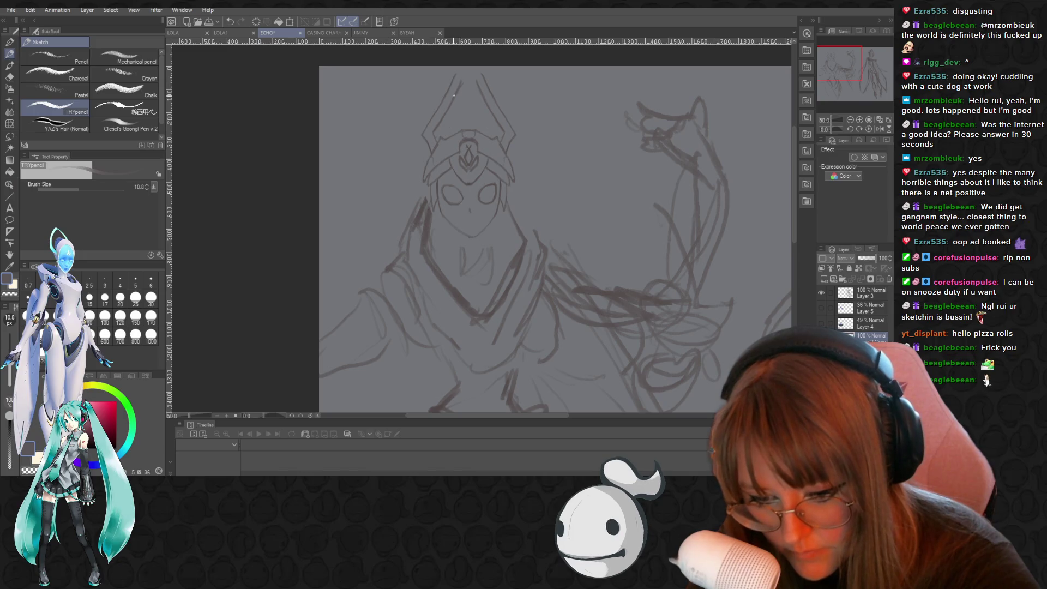
{"action": "key", "text": "p"}
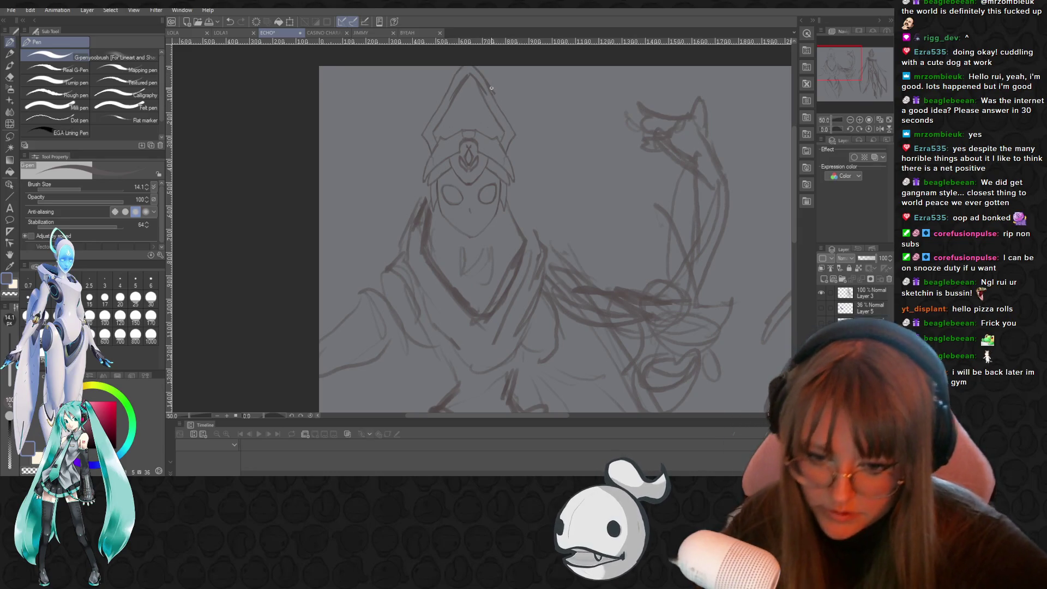
{"action": "left_click_drag", "start_coordinate": [475, 90], "coordinate": [494, 136]}
{"action": "mouse_move", "coordinate": [457, 68]}
{"action": "left_mouse_down"}
{"action": "mouse_move", "coordinate": [431, 103]}
{"action": "mouse_move", "coordinate": [422, 147]}
{"action": "left_mouse_up"}
{"action": "scroll", "coordinate": [461, 158], "scroll_direction": "down", "scroll_amount": 1}
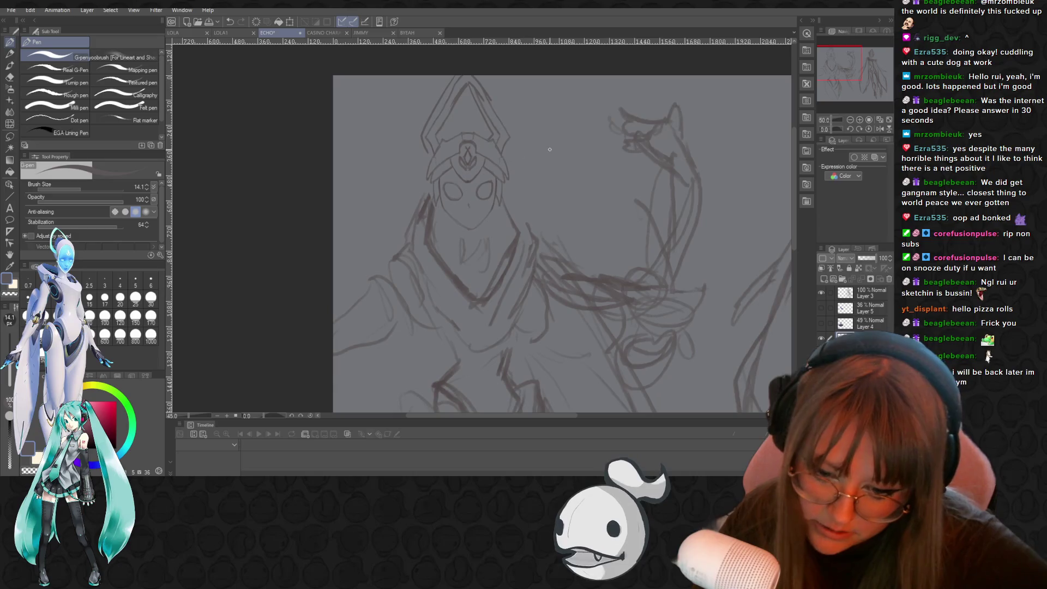
{"action": "left_click_drag", "start_coordinate": [794, 169], "coordinate": [794, 194]}
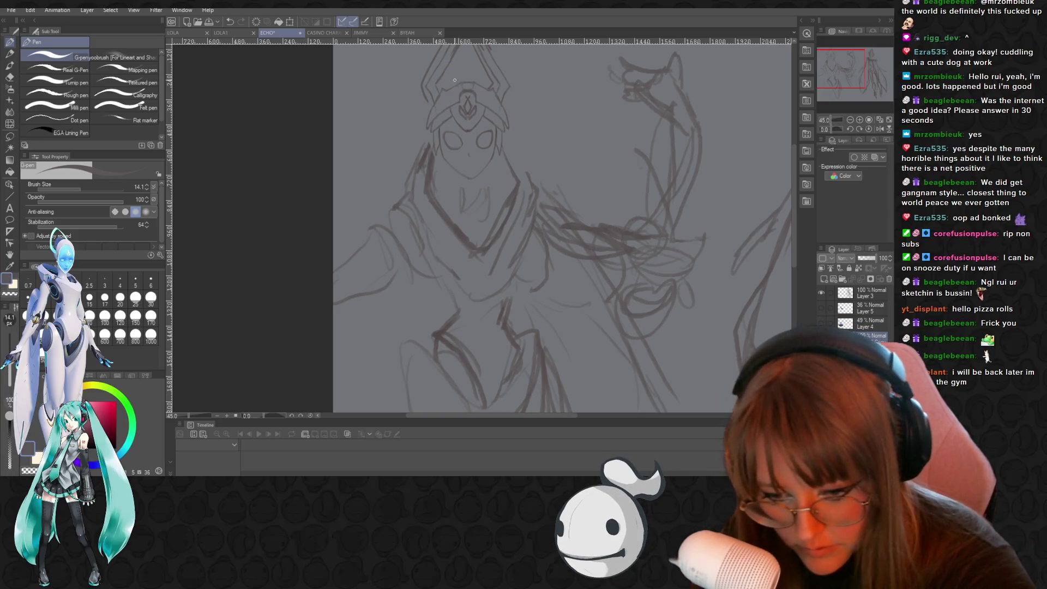
{"action": "key", "text": "p"}
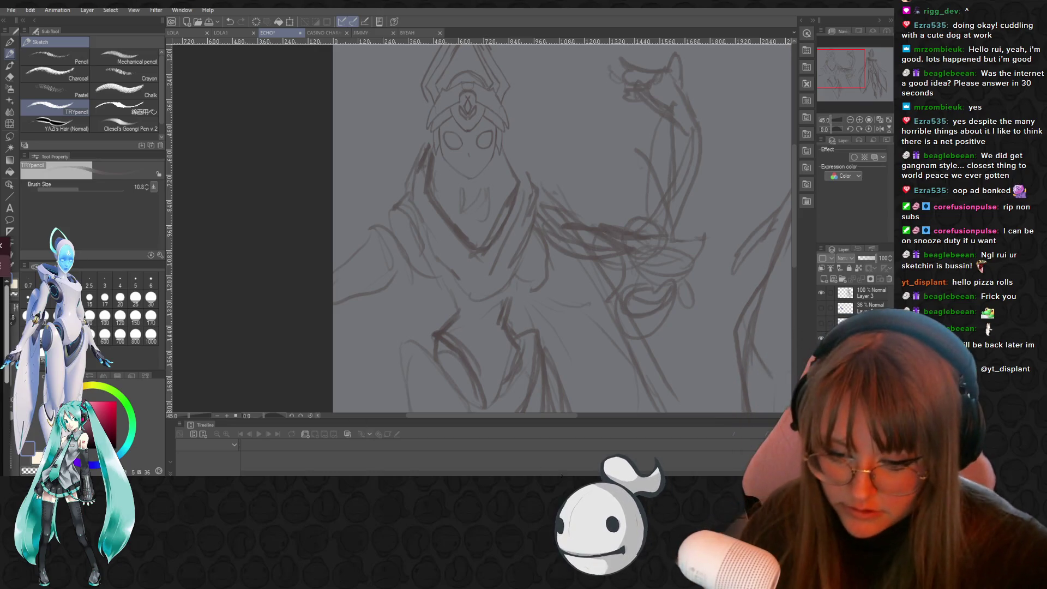
{"action": "scroll", "coordinate": [456, 82], "scroll_direction": "up", "scroll_amount": 2}
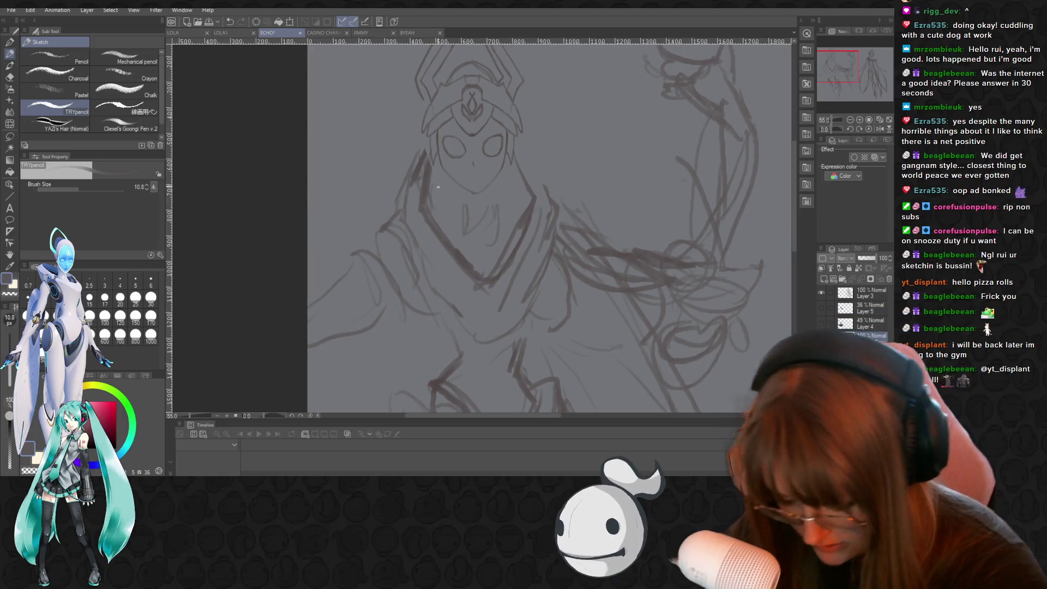
Erase stray strokes beside the face, under the left cheek, and at the face's edge
{"action": "key", "text": "e"}
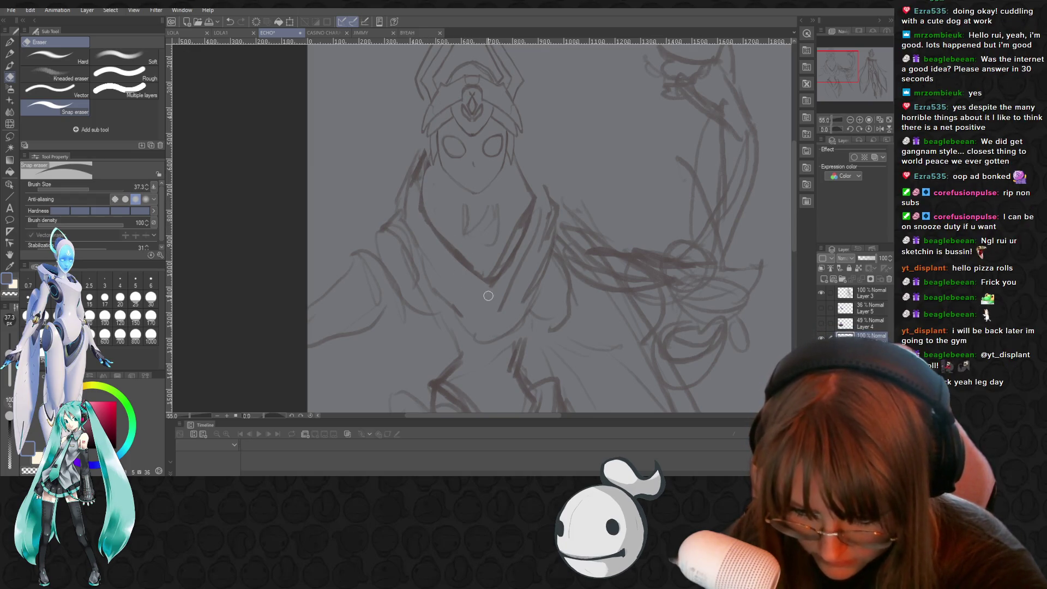
{"action": "mouse_move", "coordinate": [489, 288]}
{"action": "left_mouse_down"}
{"action": "mouse_move", "coordinate": [515, 257]}
{"action": "mouse_move", "coordinate": [507, 264]}
{"action": "mouse_move", "coordinate": [529, 207]}
{"action": "mouse_move", "coordinate": [525, 220]}
{"action": "mouse_move", "coordinate": [524, 138]}
{"action": "mouse_move", "coordinate": [533, 198]}
{"action": "mouse_move", "coordinate": [526, 160]}
{"action": "mouse_move", "coordinate": [466, 235]}
{"action": "left_mouse_up"}
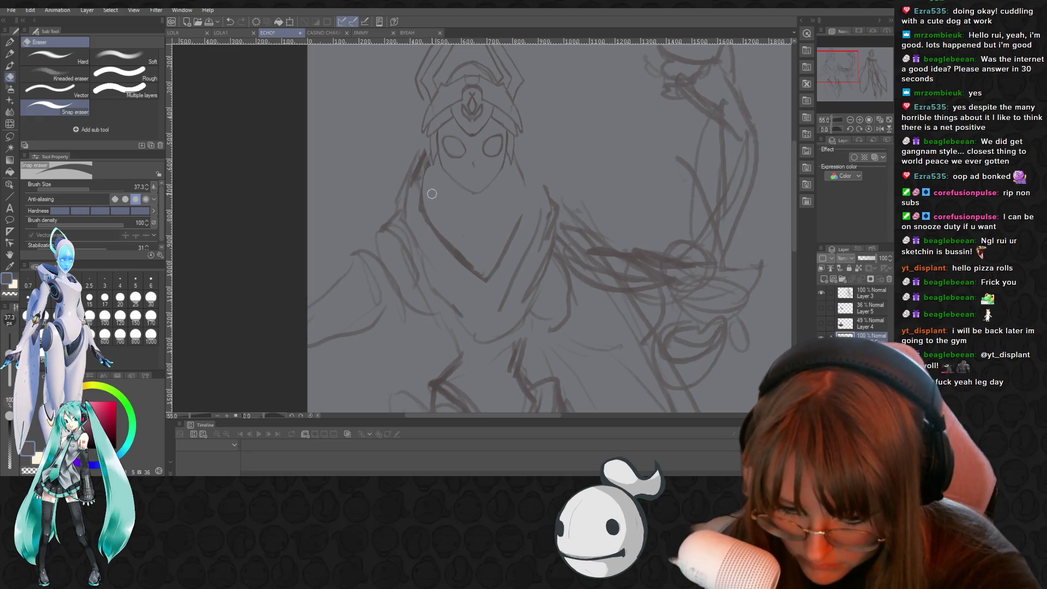
{"action": "mouse_move", "coordinate": [427, 203]}
{"action": "left_mouse_down"}
{"action": "mouse_move", "coordinate": [485, 274]}
{"action": "mouse_move", "coordinate": [440, 235]}
{"action": "mouse_move", "coordinate": [474, 268]}
{"action": "left_mouse_up"}
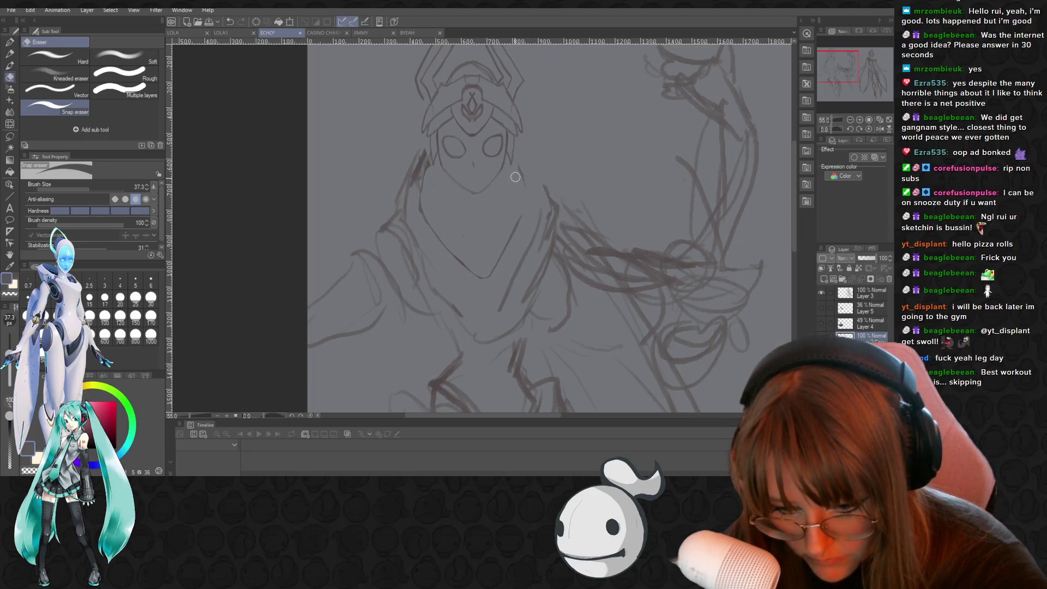
{"action": "left_click_drag", "start_coordinate": [426, 154], "coordinate": [427, 149]}
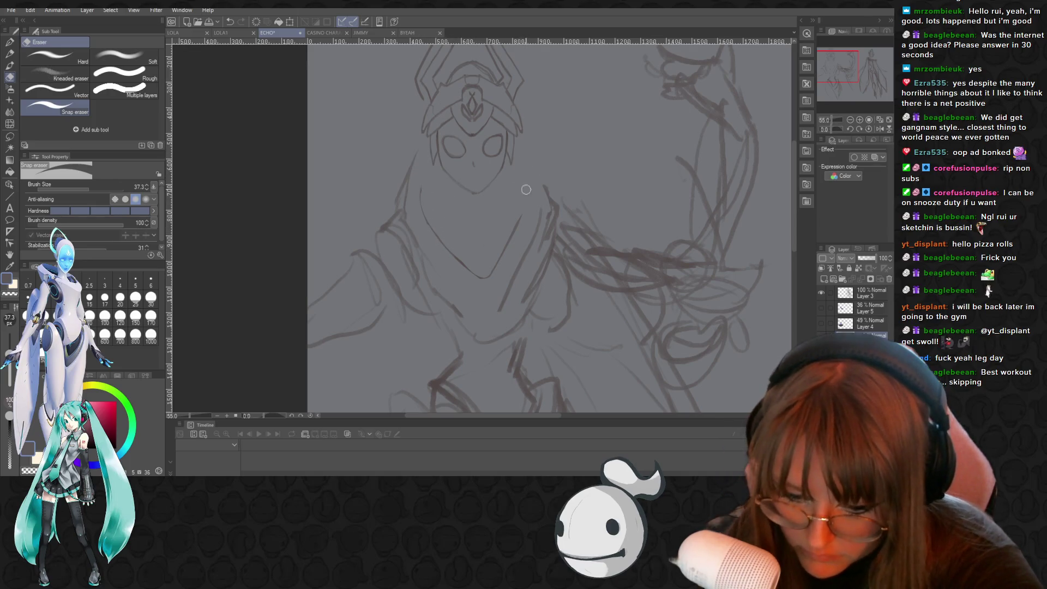
Redraw the face mask and chest plate with pencil lines, erasing mistakes along the way
{"action": "key", "text": "p"}
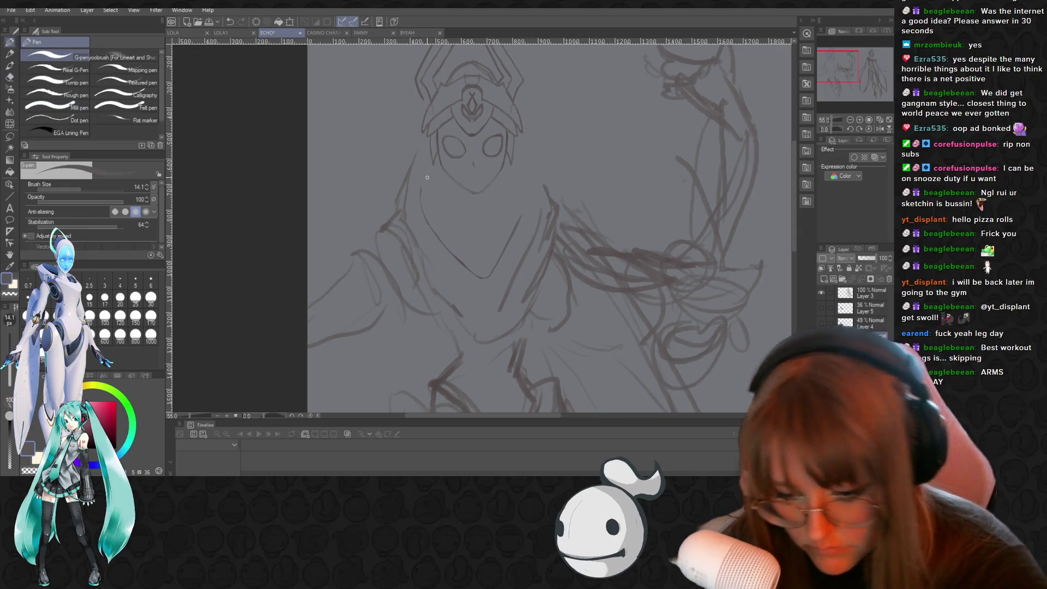
{"action": "key", "text": "p"}
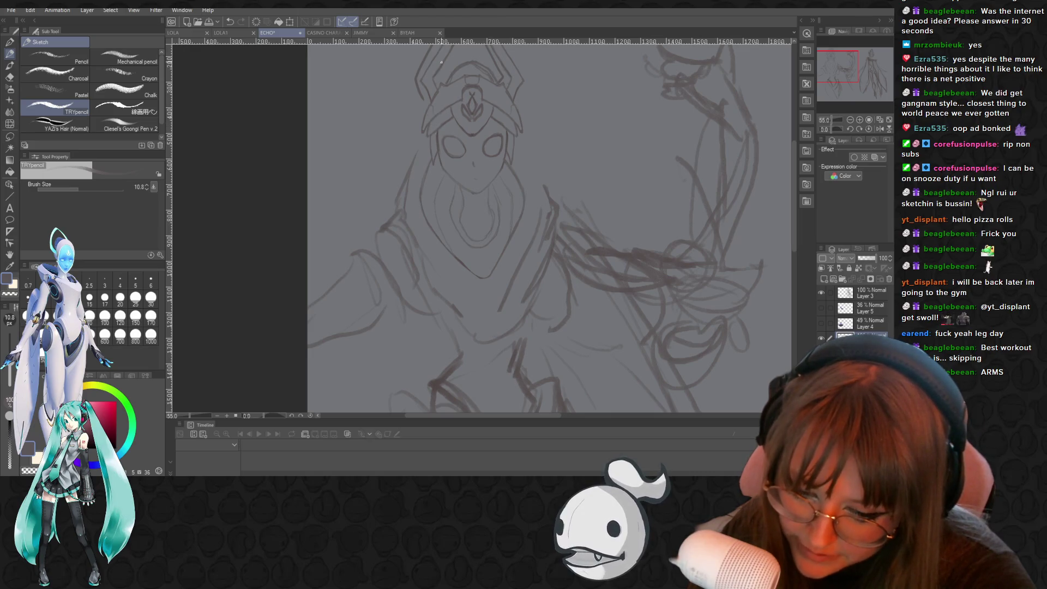
{"action": "key", "text": "e"}
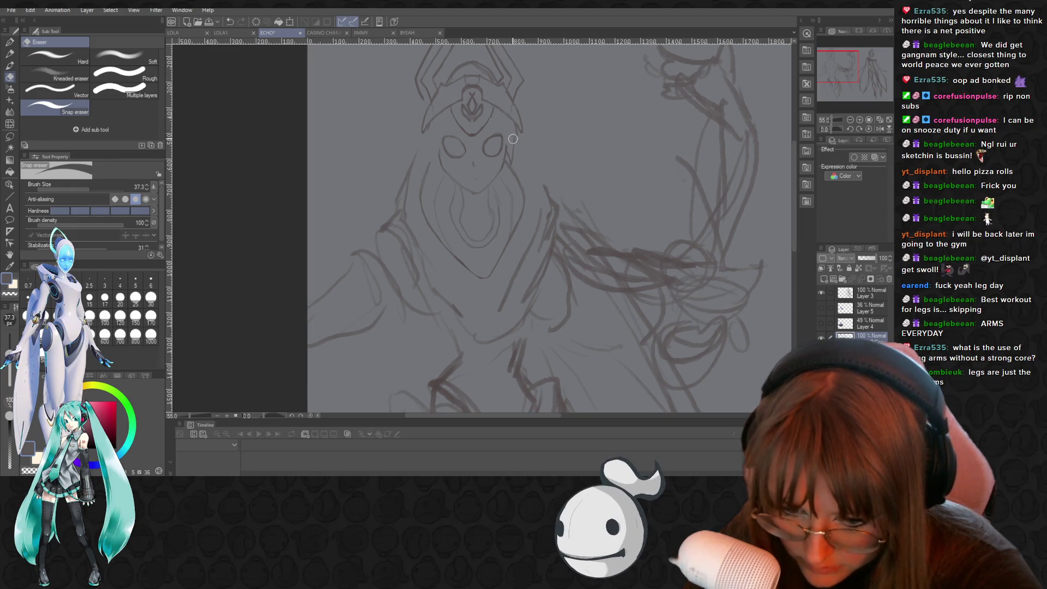
{"action": "key", "text": "p"}
{"action": "key", "text": "p"}
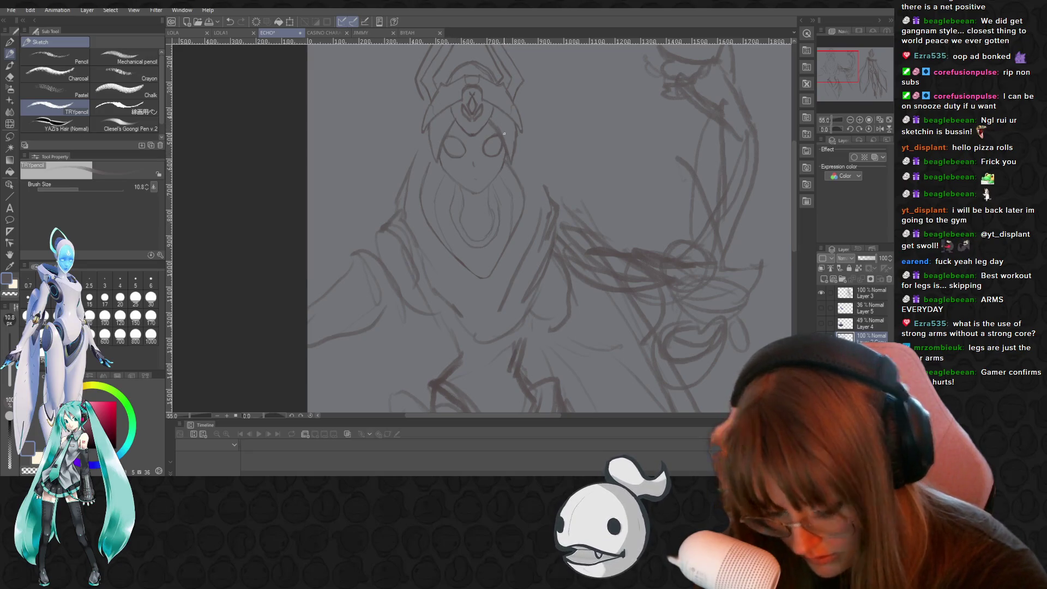
{"action": "key", "text": "e"}
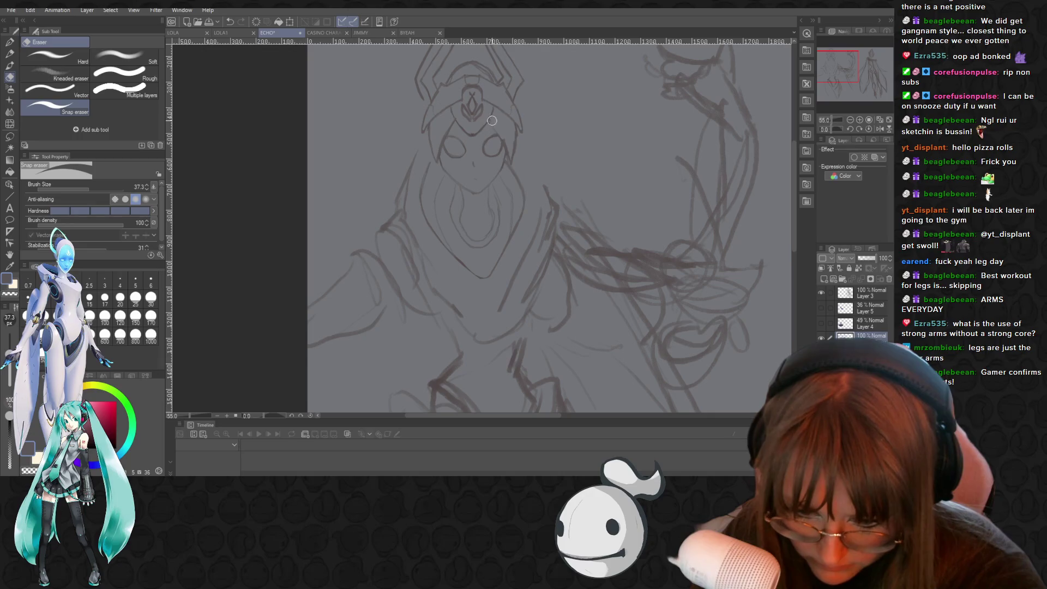
{"action": "key", "text": "p"}
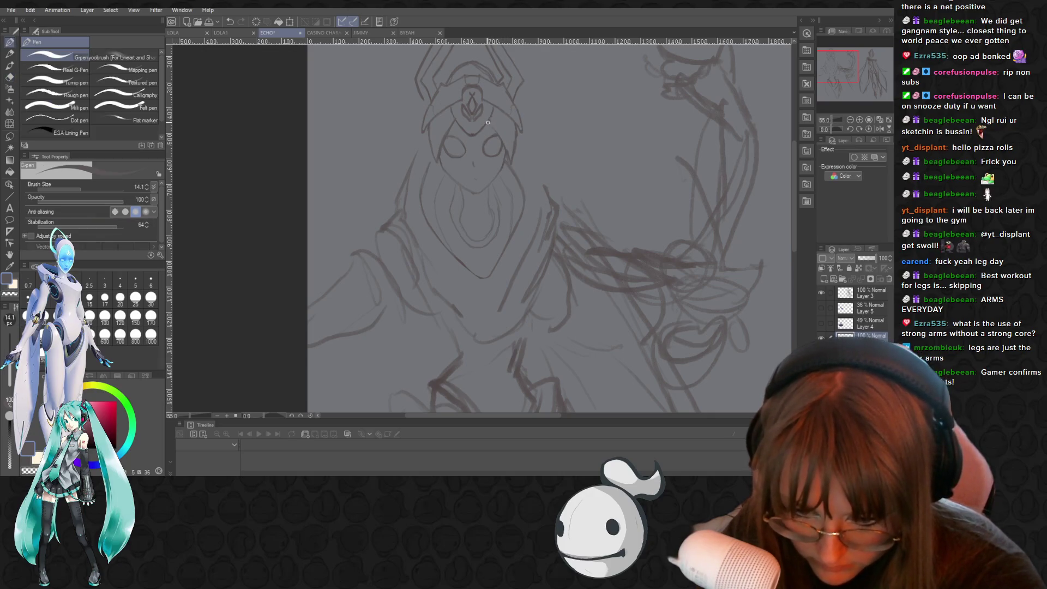
{"action": "key", "text": "p"}
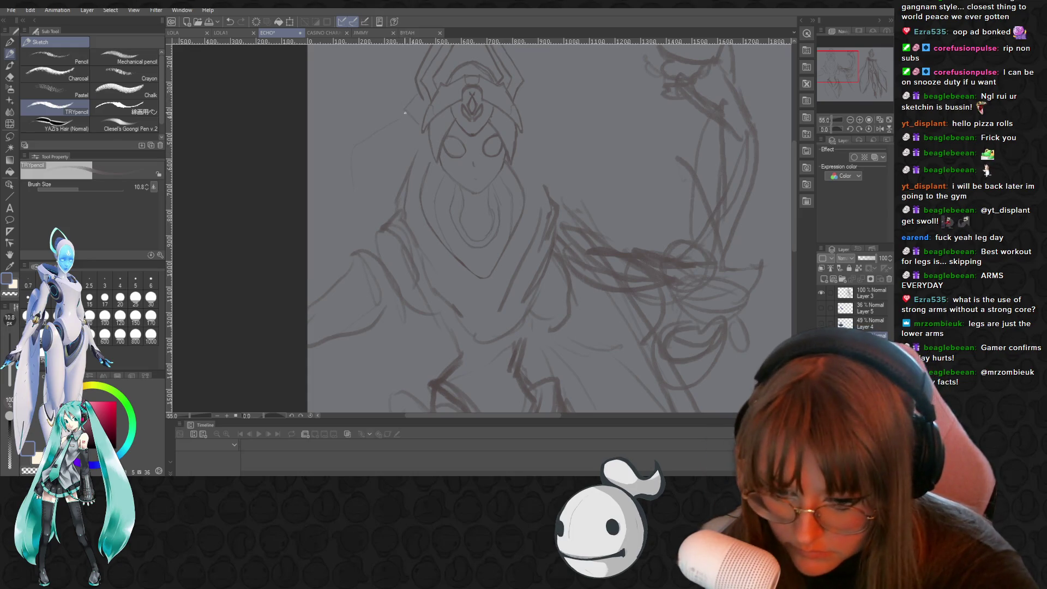
{"action": "scroll", "coordinate": [444, 212], "scroll_direction": "down", "scroll_amount": 3}
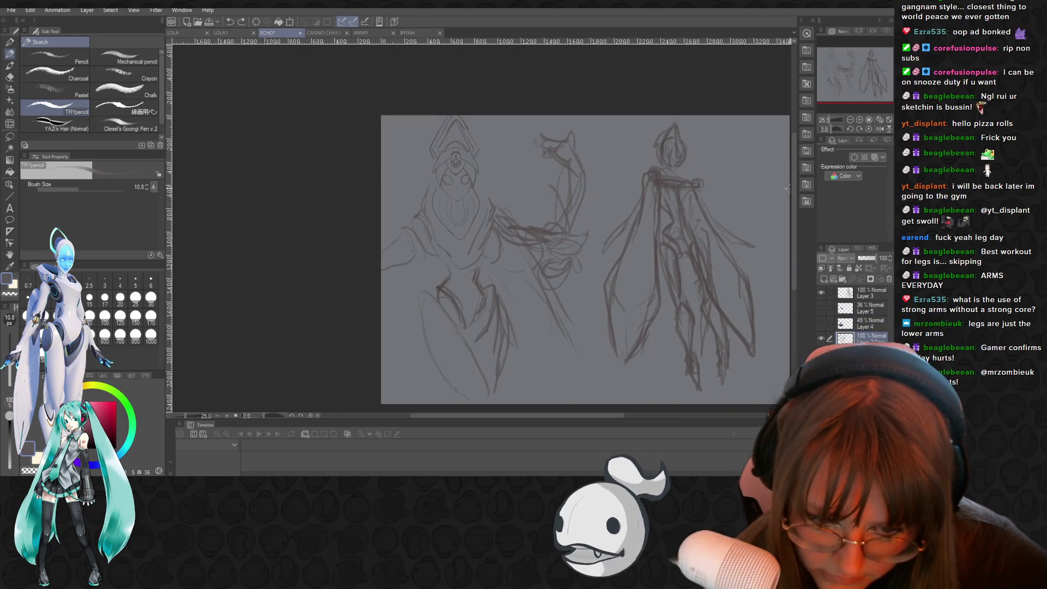
Zoom out to 25% to see both characters, then back in to 33.3%
{"action": "scroll", "coordinate": [794, 190], "scroll_direction": "down", "scroll_amount": 2}
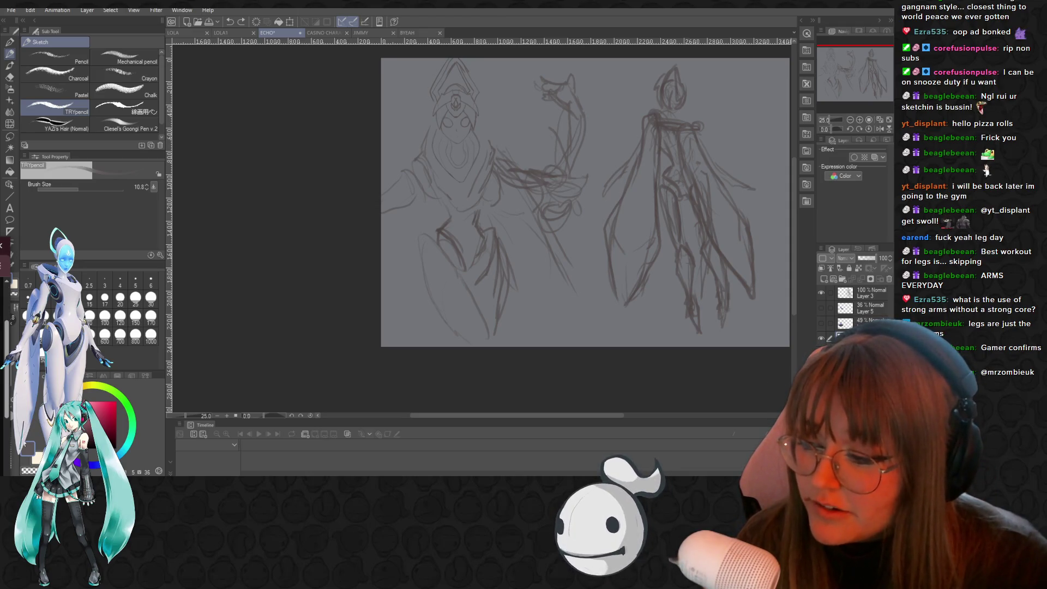
{"action": "scroll", "coordinate": [437, 82], "scroll_direction": "up", "scroll_amount": 1}
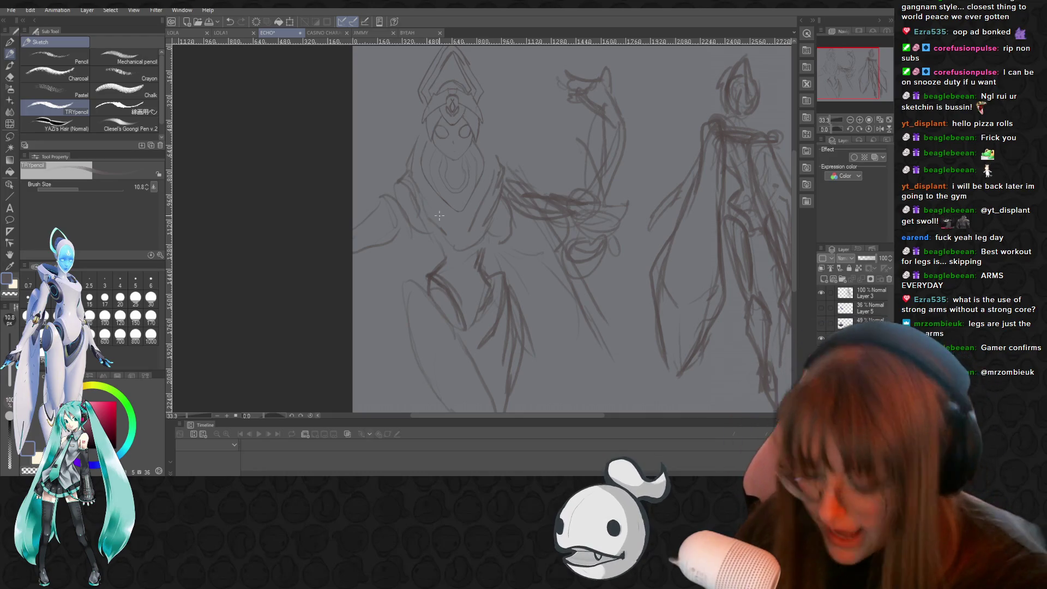
{"action": "key", "text": "e"}
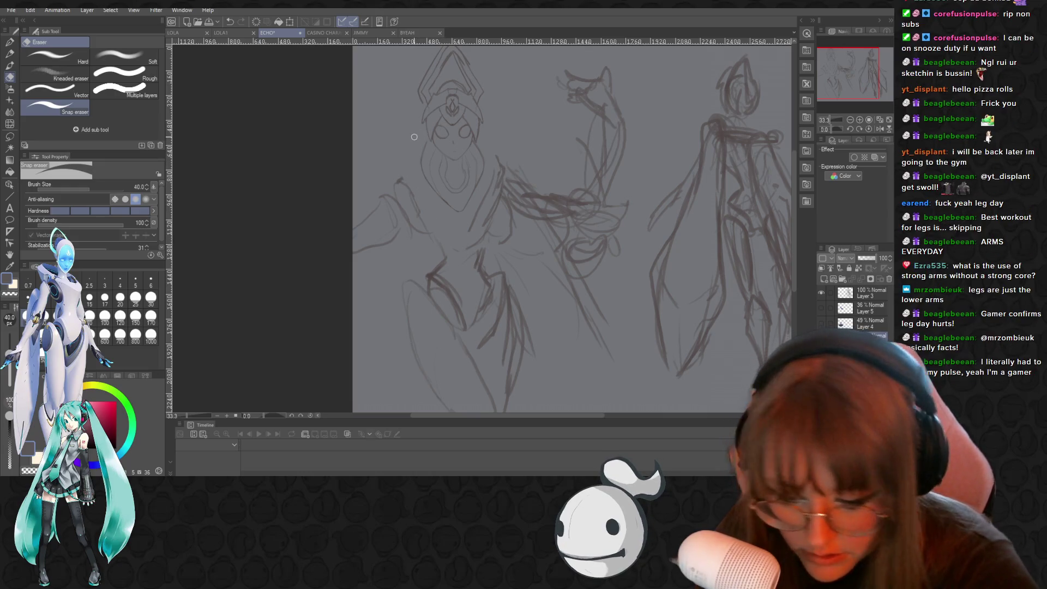
Erase the faint lines near the hooded figure's shoulder and pencil in rounded shoulder armour pieces
{"action": "left_click_drag", "start_coordinate": [500, 141], "coordinate": [502, 155]}
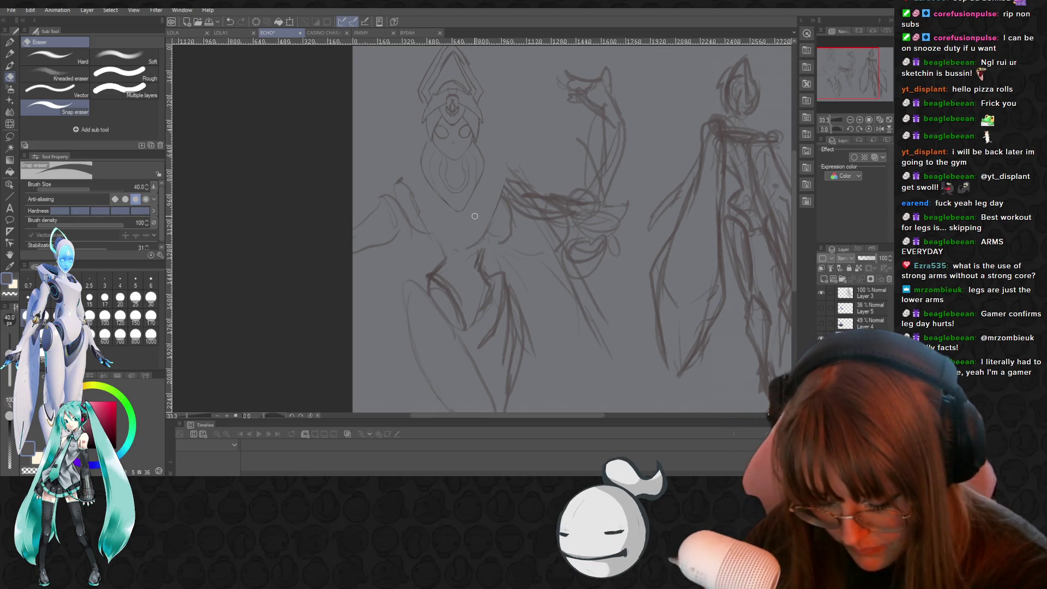
{"action": "key", "text": "p"}
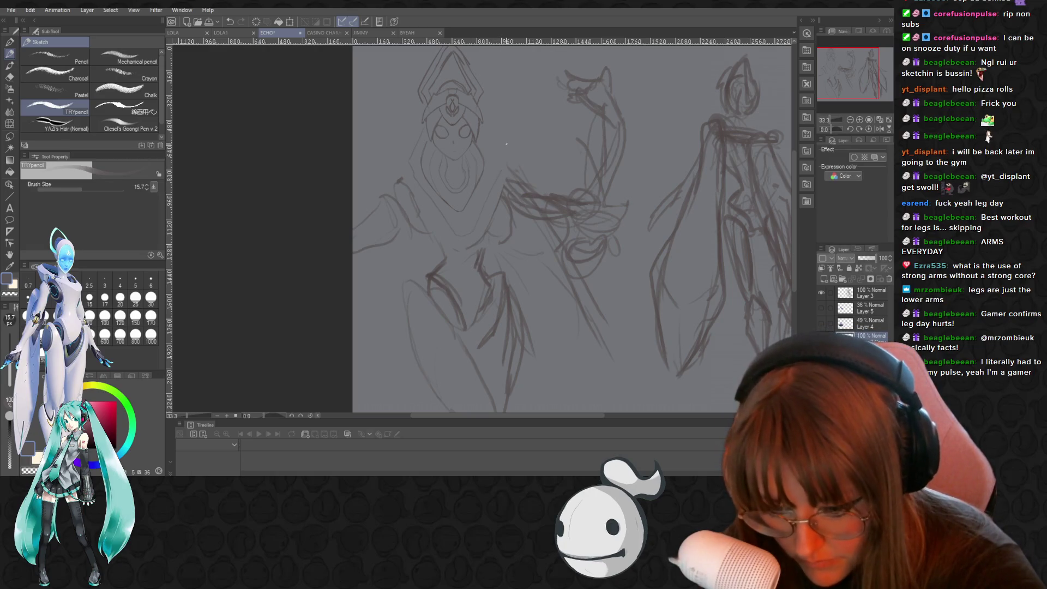
{"action": "left_click", "coordinate": [494, 161]}
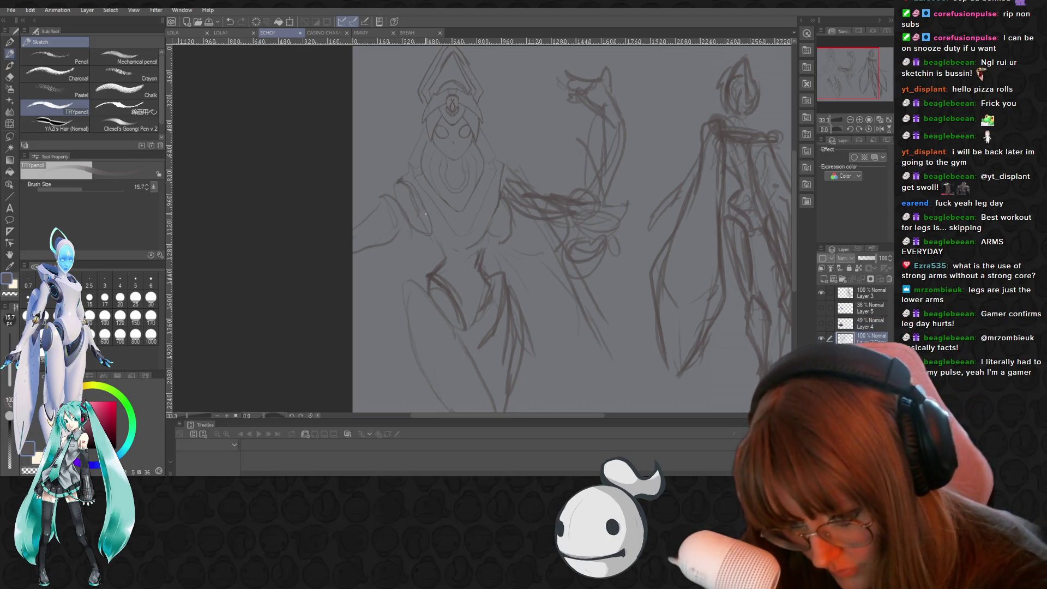
{"action": "key", "text": "e"}
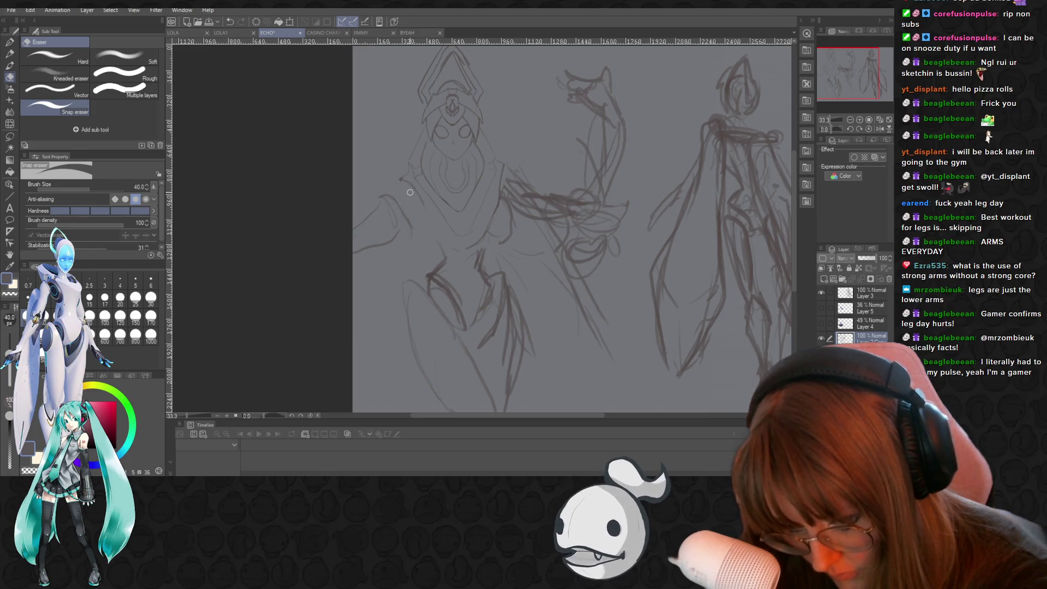
{"action": "key", "text": "p"}
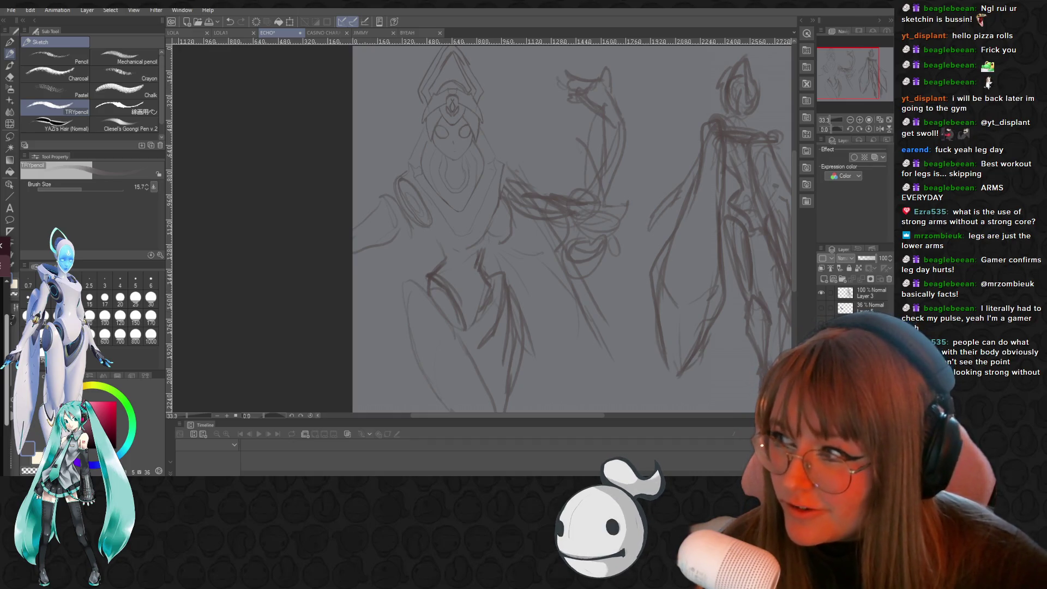
{"action": "scroll", "coordinate": [480, 186], "scroll_direction": "down", "scroll_amount": 1}
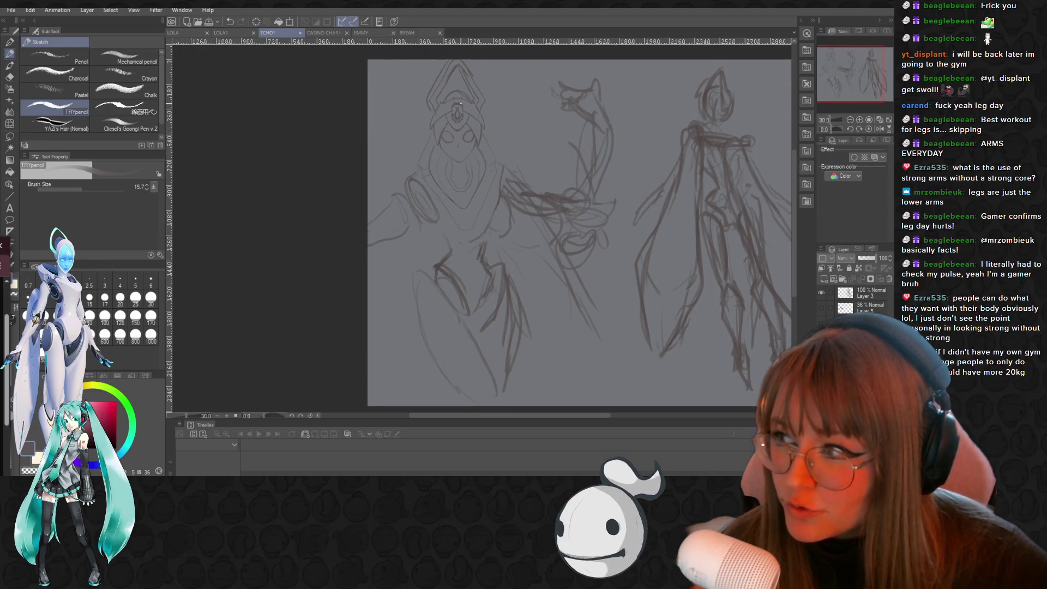
At 40% zoom, erase the rough chest lines and pencil a rounded collar stroke beneath the pointed chin
{"action": "scroll", "coordinate": [461, 103], "scroll_direction": "up", "scroll_amount": 1}
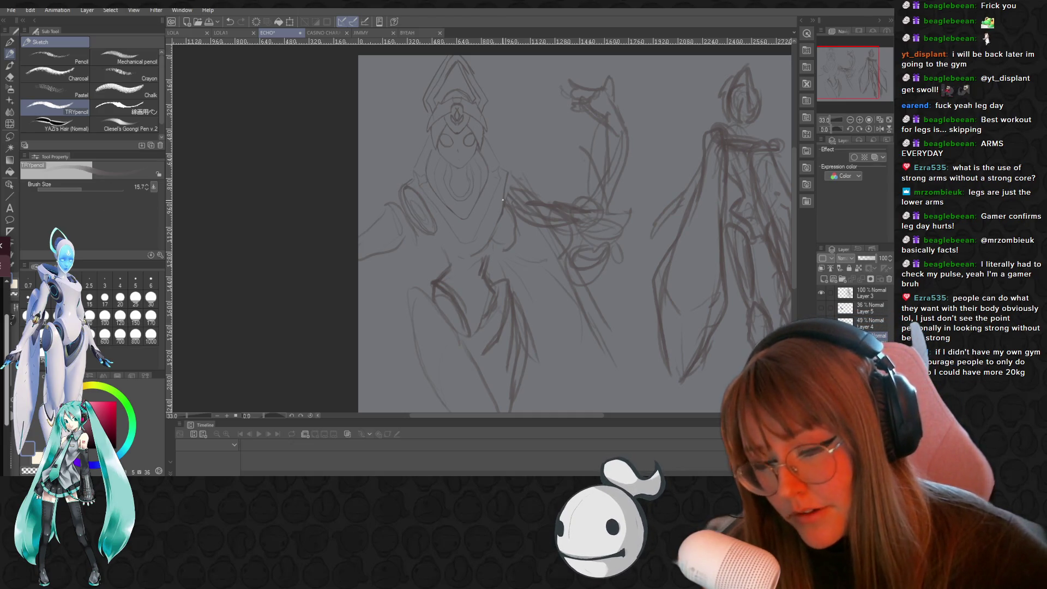
{"action": "scroll", "coordinate": [515, 135], "scroll_direction": "up", "scroll_amount": 2}
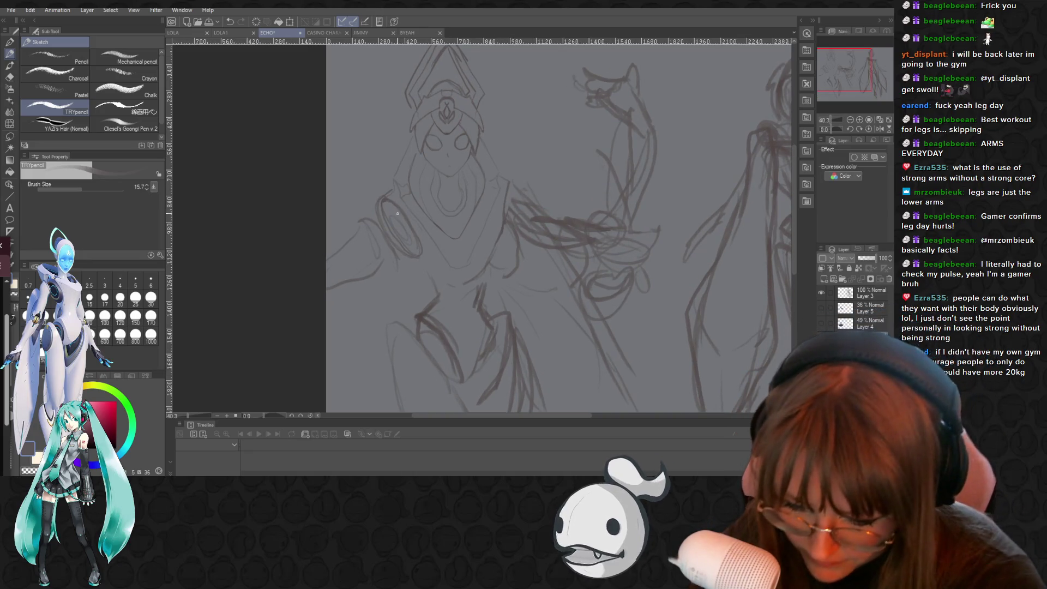
{"action": "key", "text": "e"}
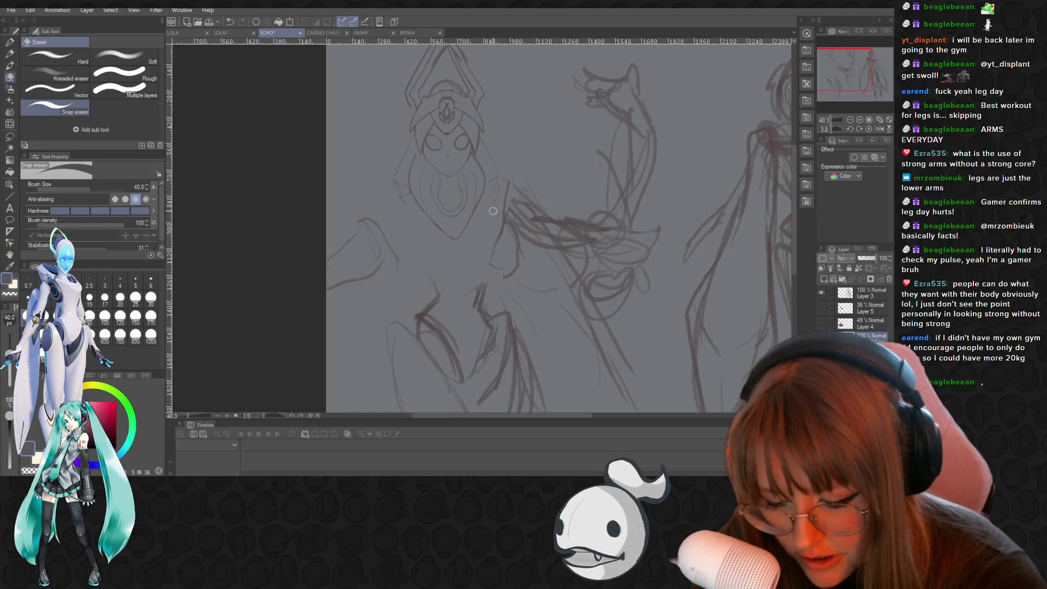
{"action": "key", "text": "p"}
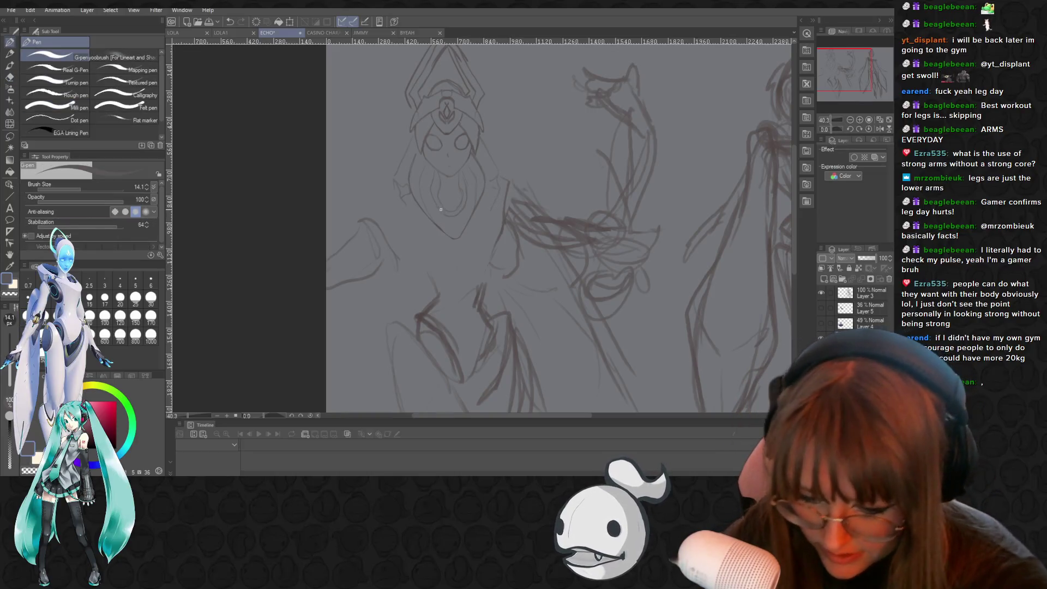
{"action": "key", "text": "p"}
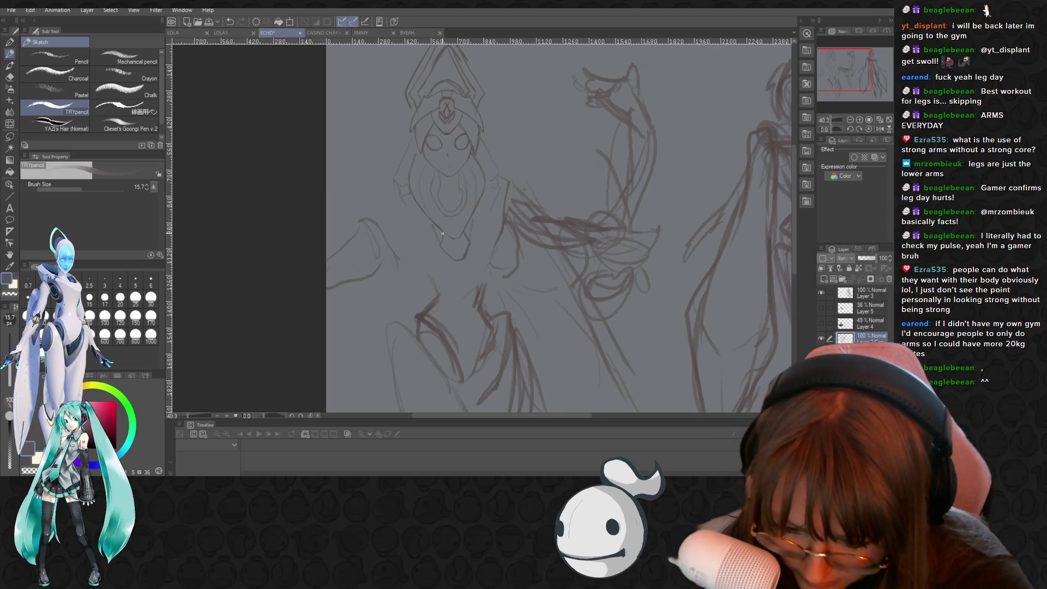
{"action": "left_click_drag", "start_coordinate": [444, 232], "coordinate": [457, 239]}
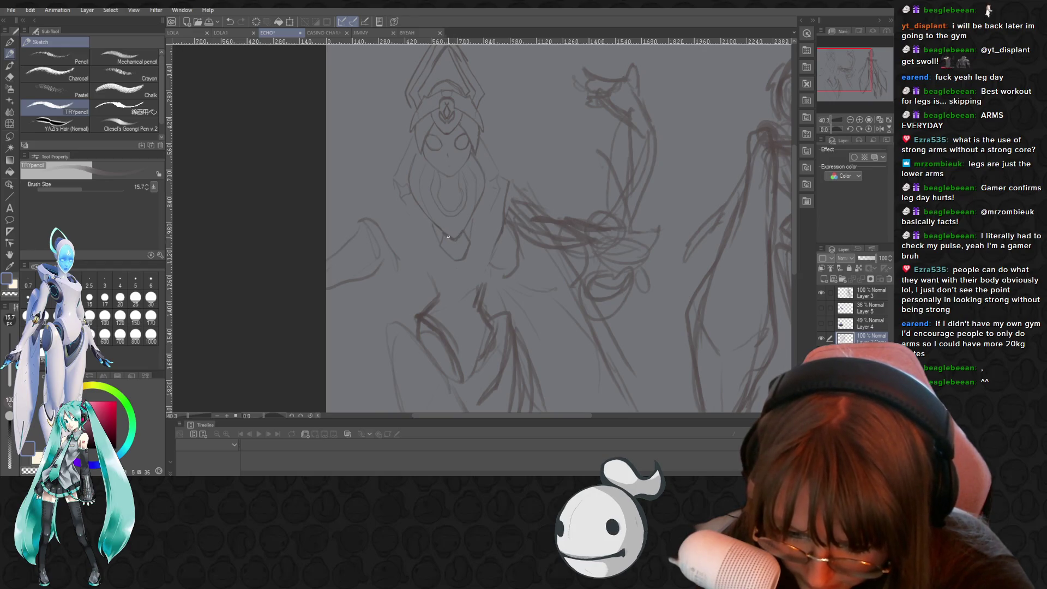
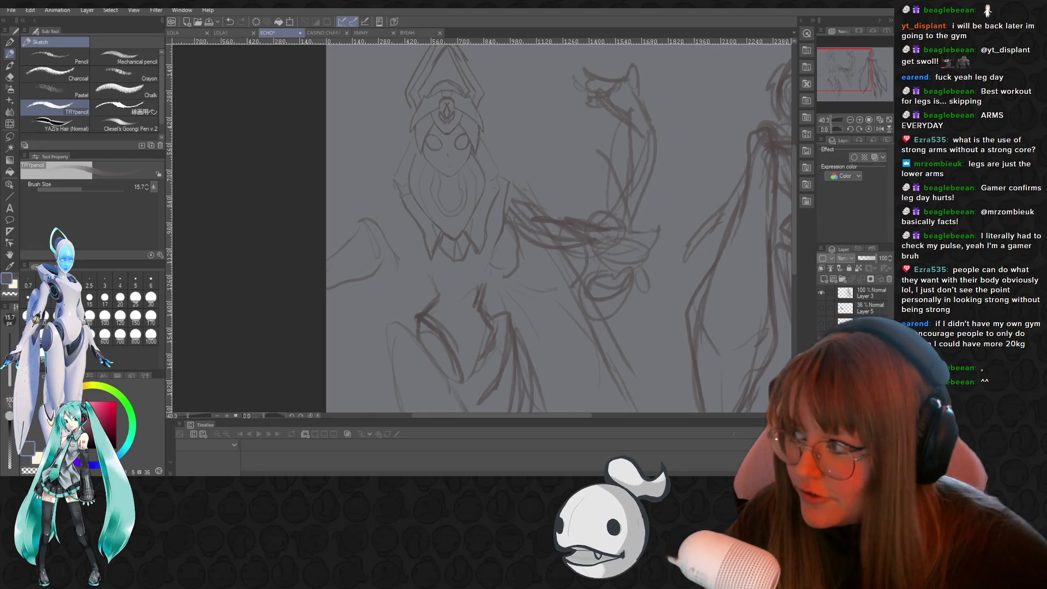
Bring up the Miku figure reference photo and move it off the canvas
{"action": "key", "text": "alt+Tab"}
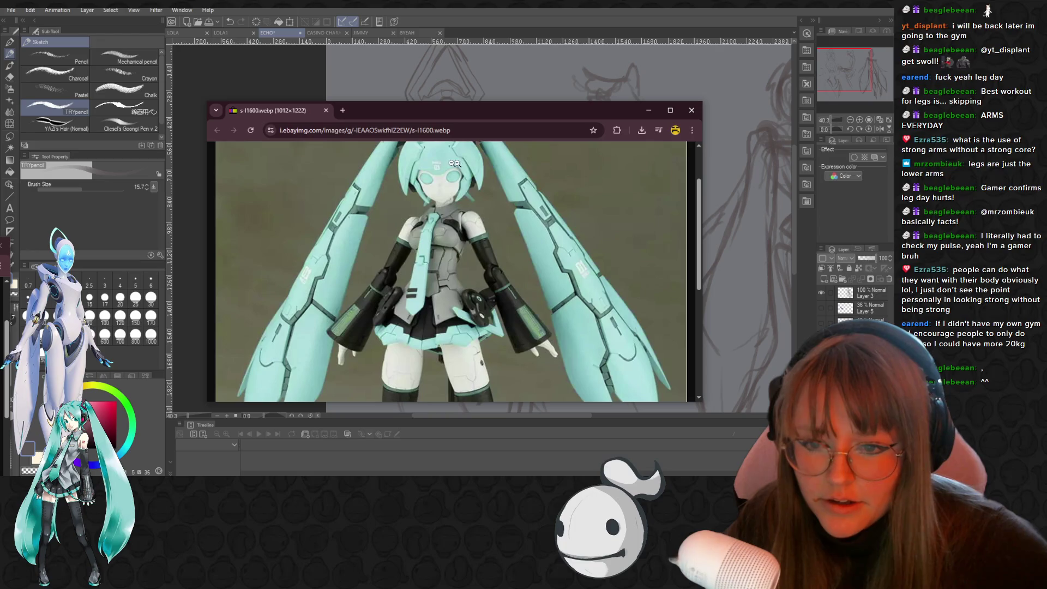
{"action": "left_click_drag", "start_coordinate": [436, 111], "coordinate": [0, 243]}
{"action": "scroll", "coordinate": [415, 245], "scroll_direction": "down", "scroll_amount": 2}
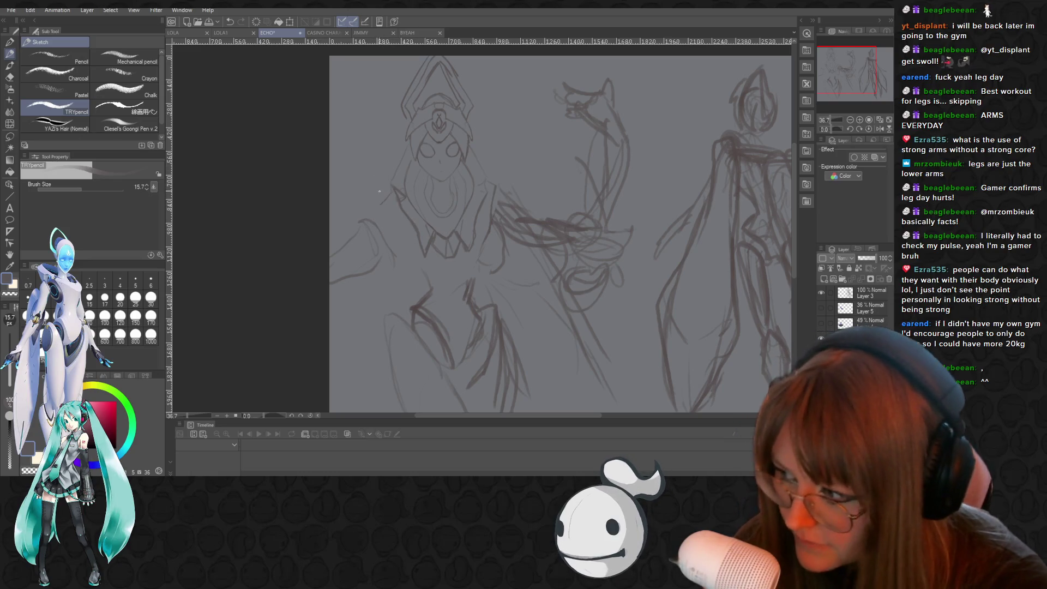
Add rough TRYpencil strokes beside the shoulder and refine the hood edge with a thin line
{"action": "left_click_drag", "start_coordinate": [383, 209], "coordinate": [379, 224]}
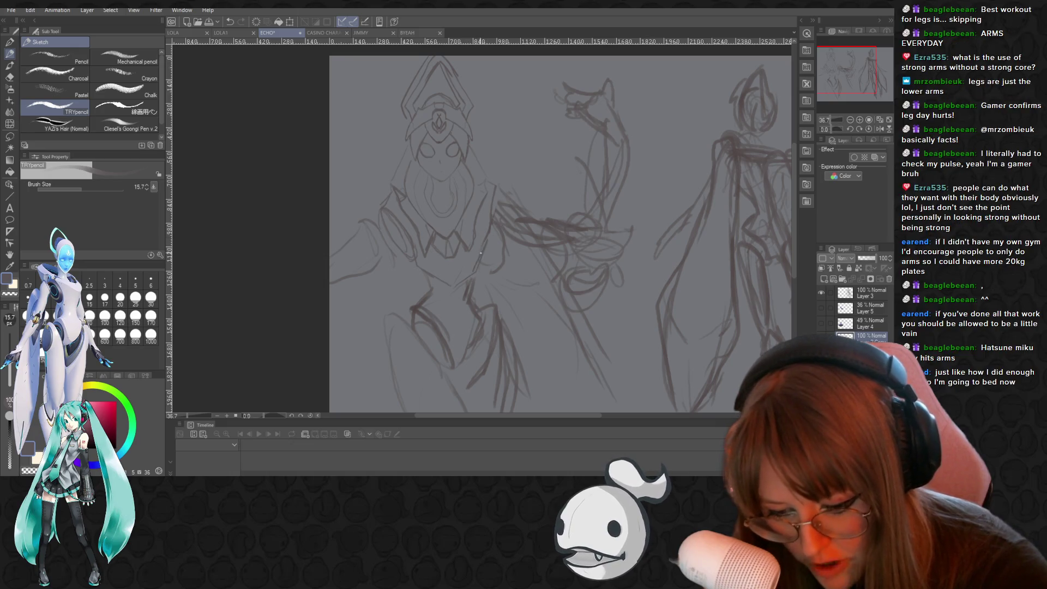
{"action": "left_click_drag", "start_coordinate": [498, 185], "coordinate": [494, 213]}
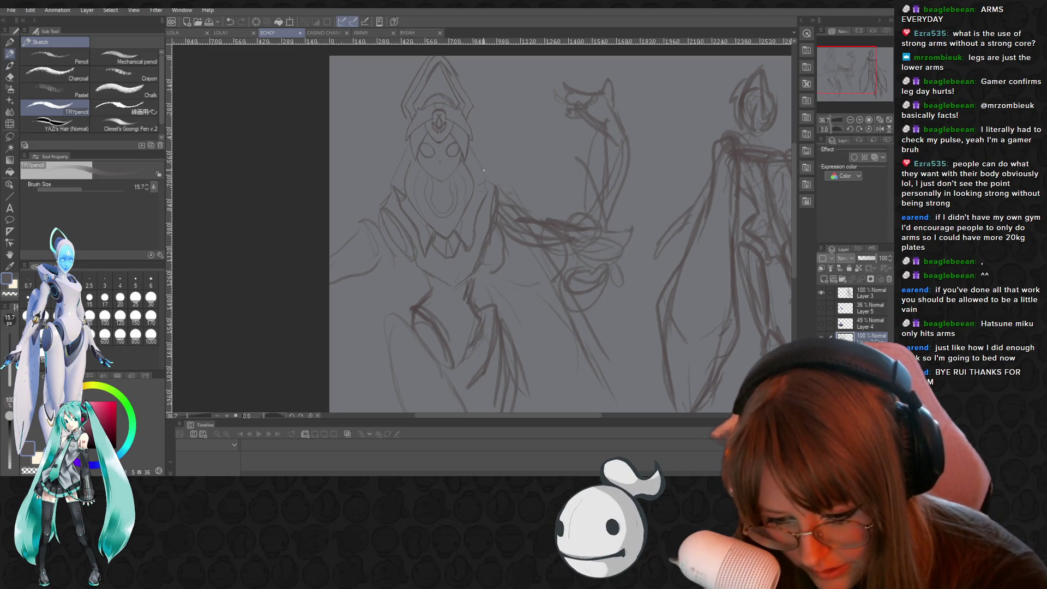
{"action": "left_click_drag", "start_coordinate": [487, 177], "coordinate": [474, 154]}
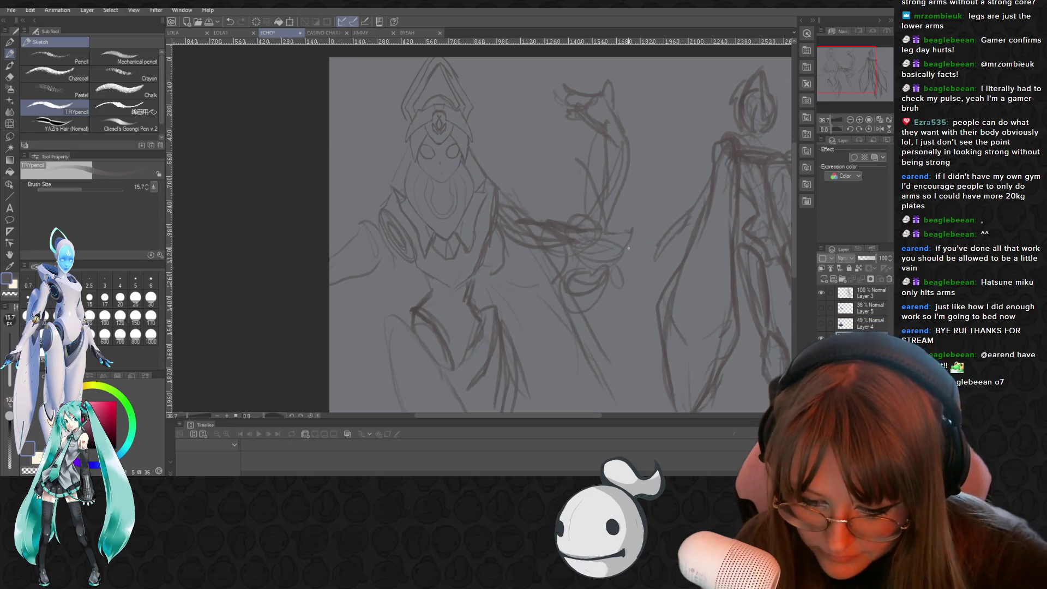
{"action": "left_click_drag", "start_coordinate": [793, 236], "coordinate": [792, 258]}
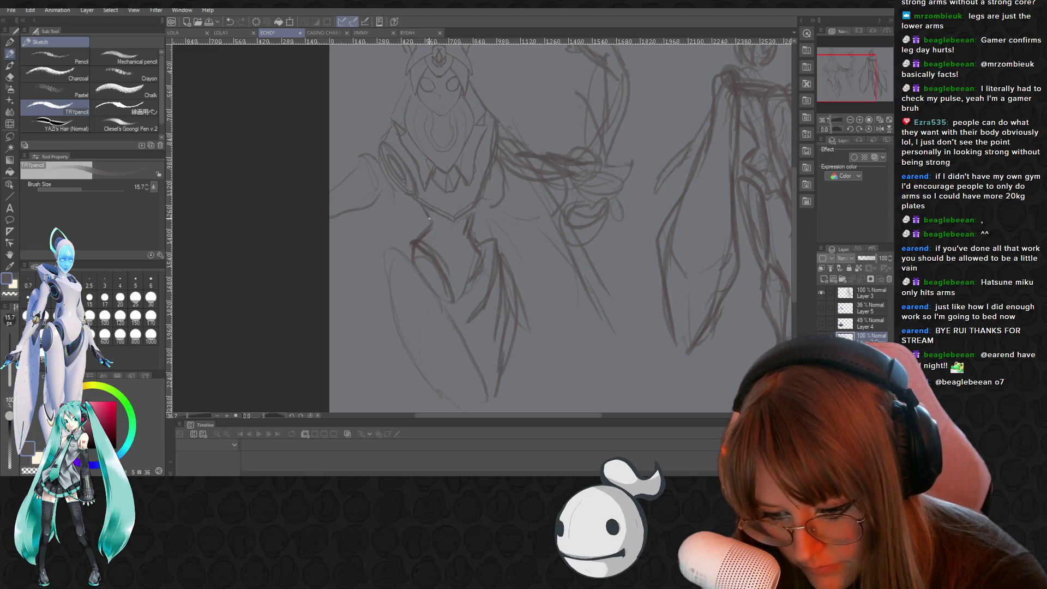
Sketch and darken the chest and waist armor lines, erasing stray strokes with the Snap eraser
{"action": "left_click_drag", "start_coordinate": [434, 250], "coordinate": [450, 263]}
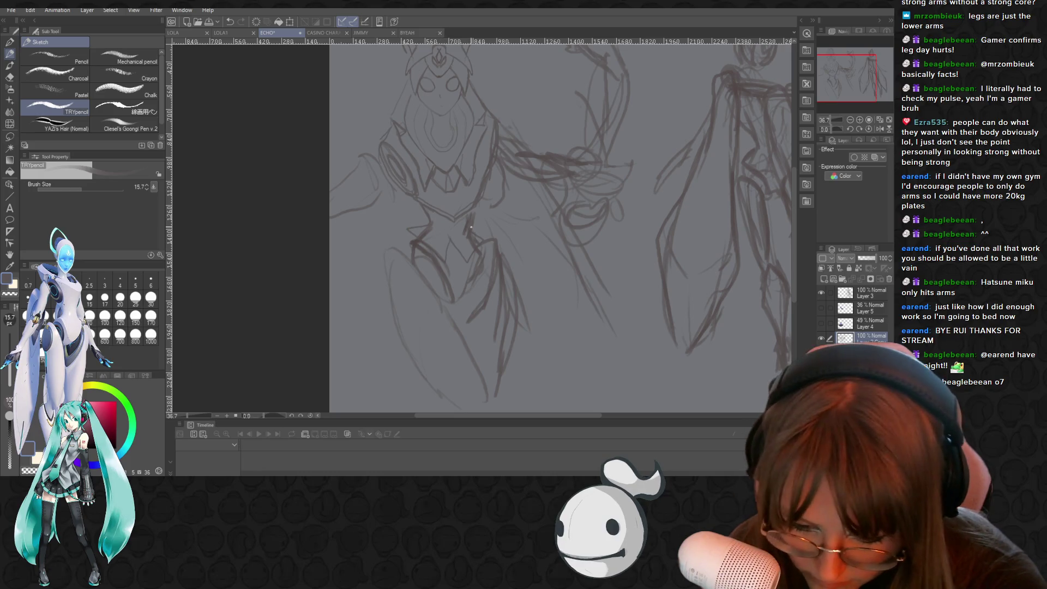
{"action": "left_click_drag", "start_coordinate": [470, 223], "coordinate": [485, 235]}
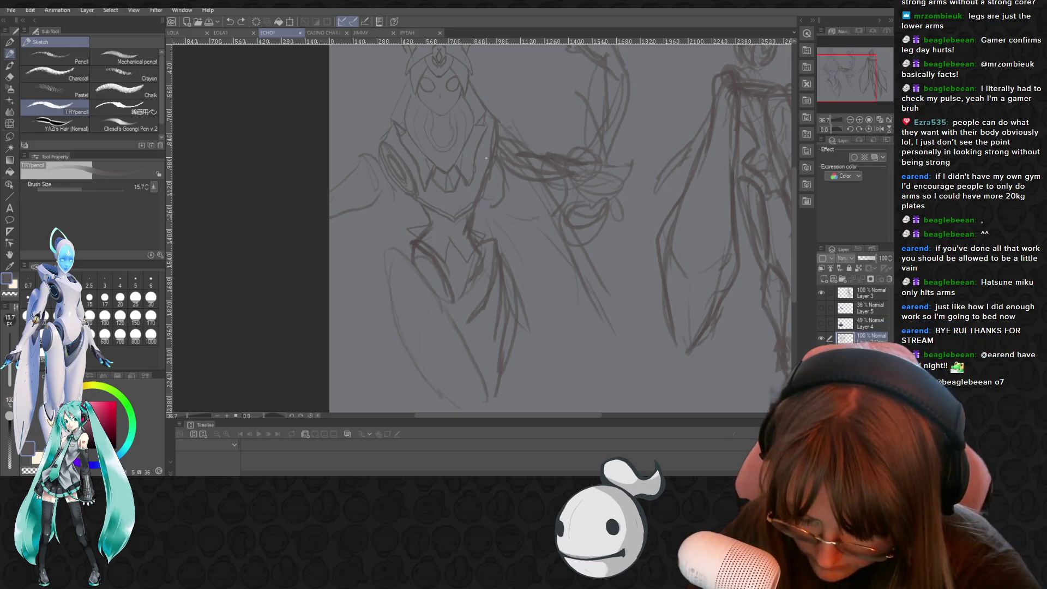
{"action": "key", "text": "e"}
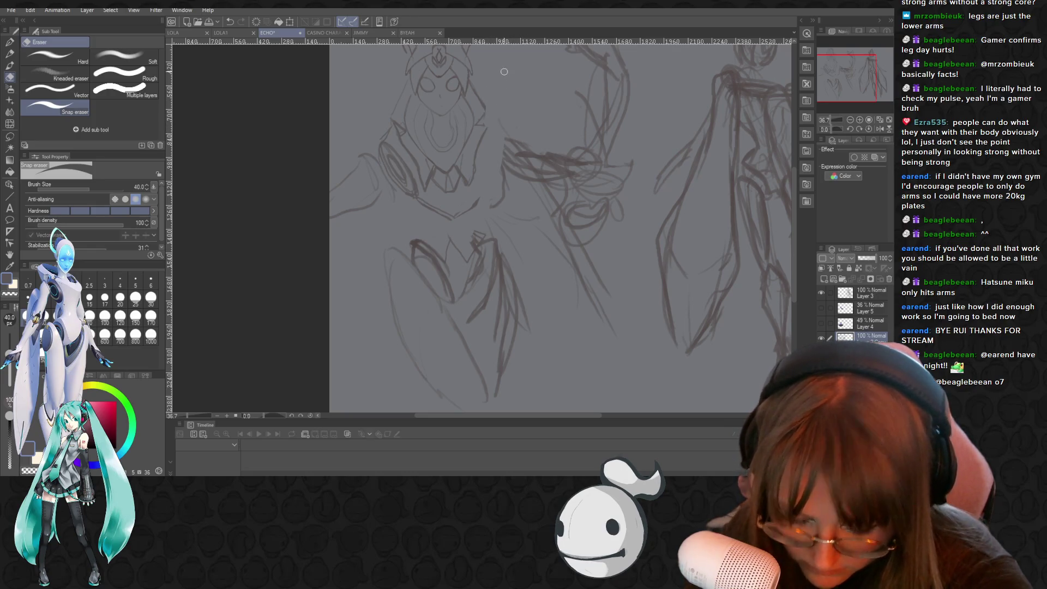
{"action": "key", "text": "p"}
{"action": "key", "text": "p"}
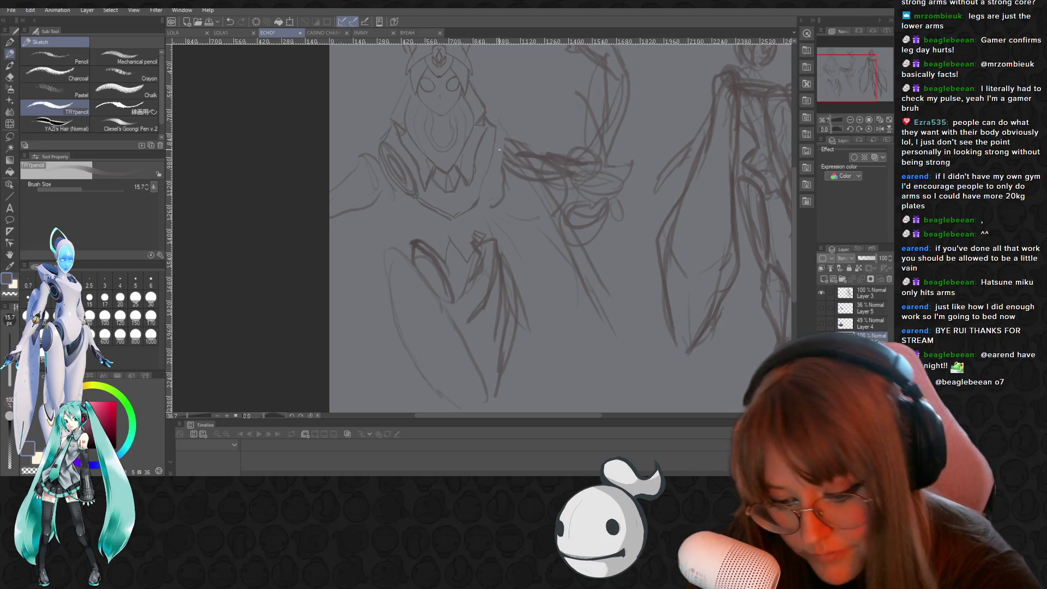
{"action": "key", "text": "ctrl"}
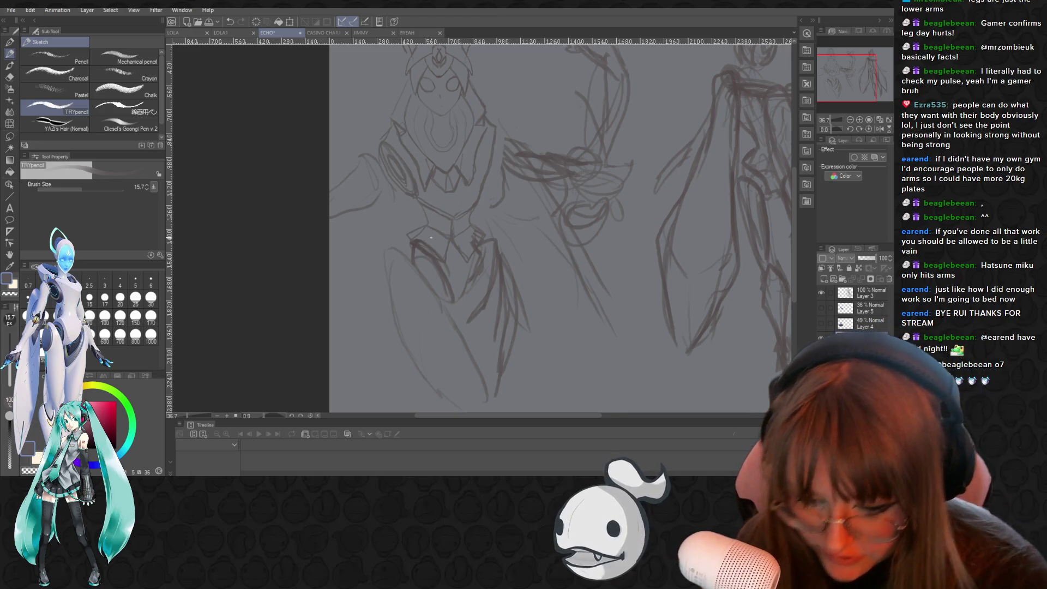
{"action": "key", "text": "e"}
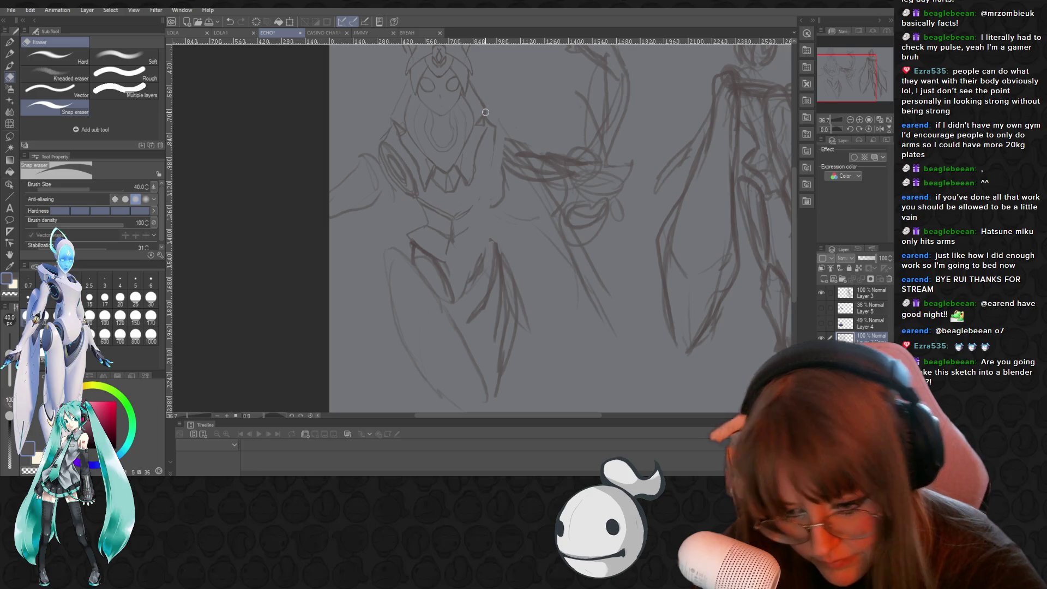
Erase the diagonal stroke below the collar, redraw the chest shapes, and undo one pencil stroke
{"action": "key", "text": "p"}
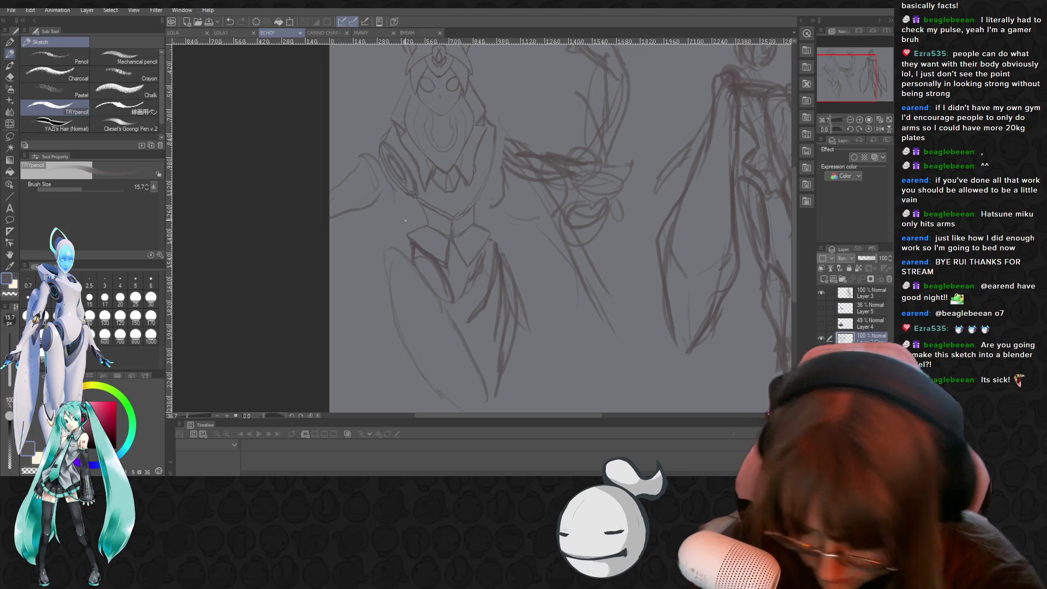
{"action": "key", "text": "e"}
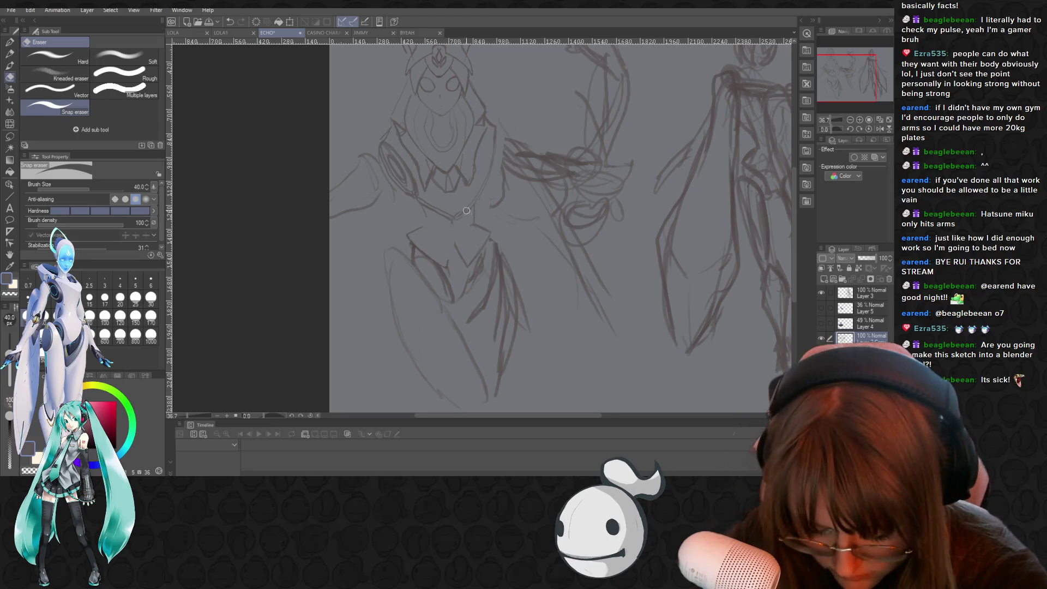
{"action": "key", "text": "p"}
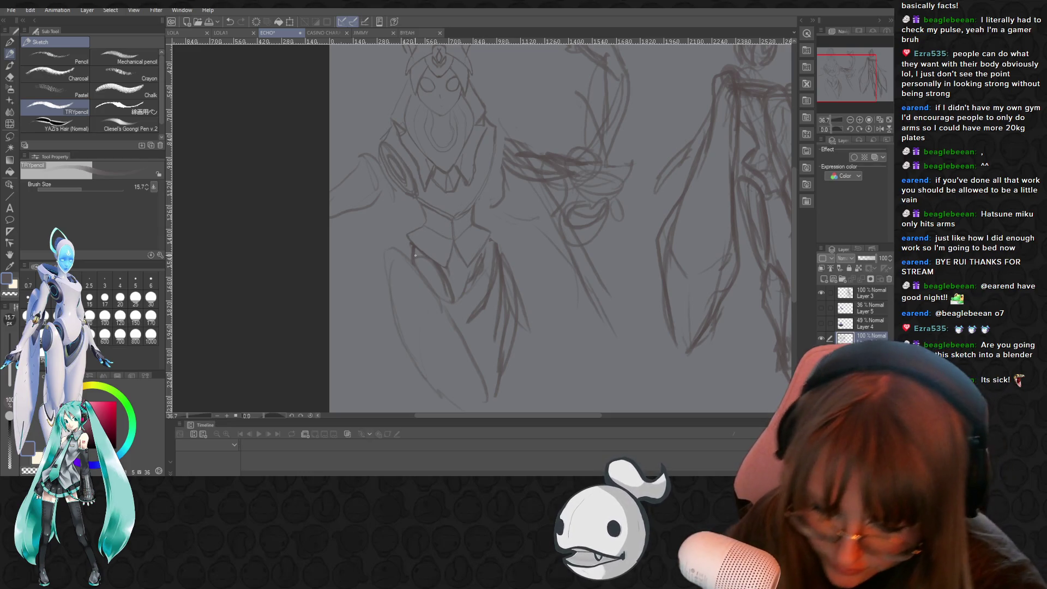
{"action": "key", "text": "e"}
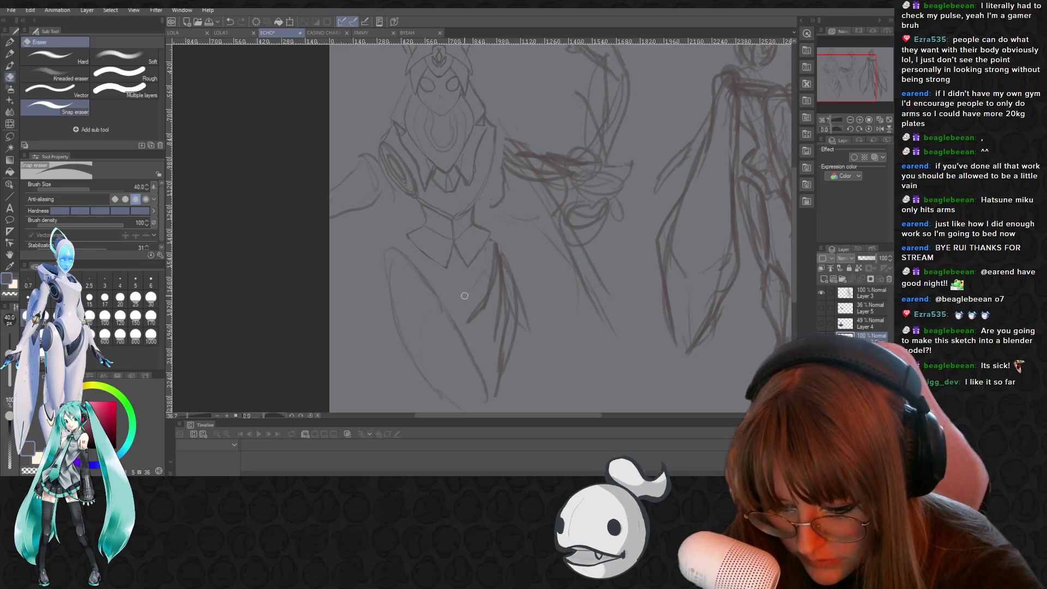
{"action": "left_click_drag", "start_coordinate": [494, 250], "coordinate": [475, 312]}
{"action": "key", "text": "p"}
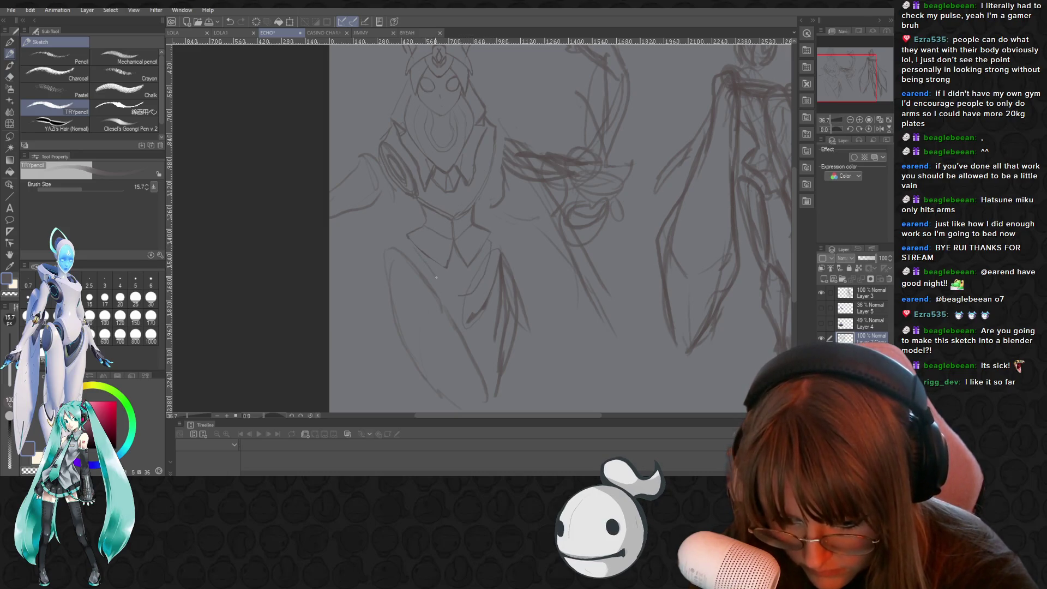
{"action": "key", "text": "ctrl+z"}
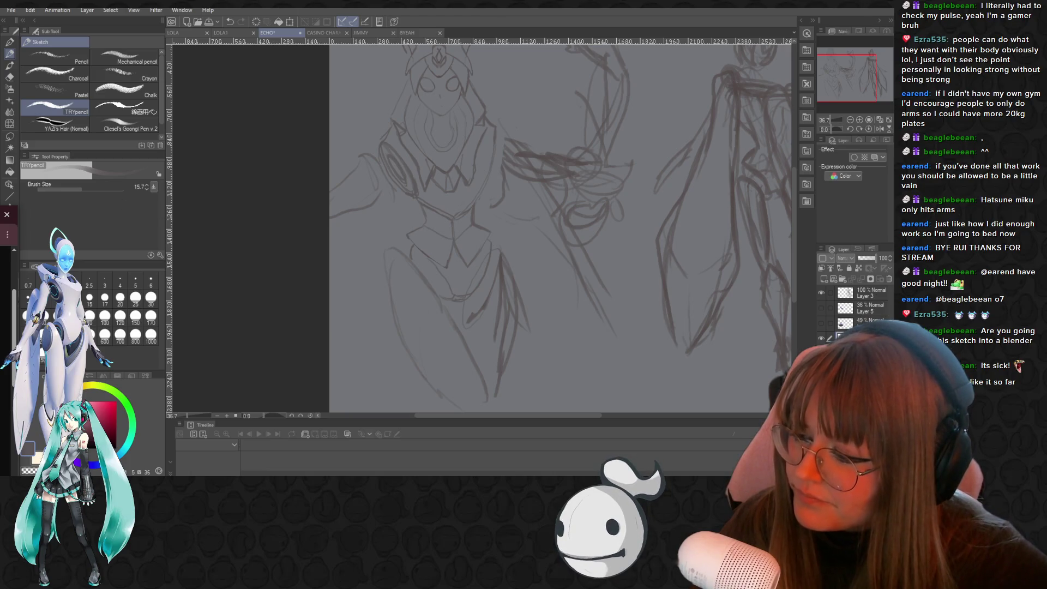
{"action": "scroll", "coordinate": [499, 239], "scroll_direction": "down", "scroll_amount": 1}
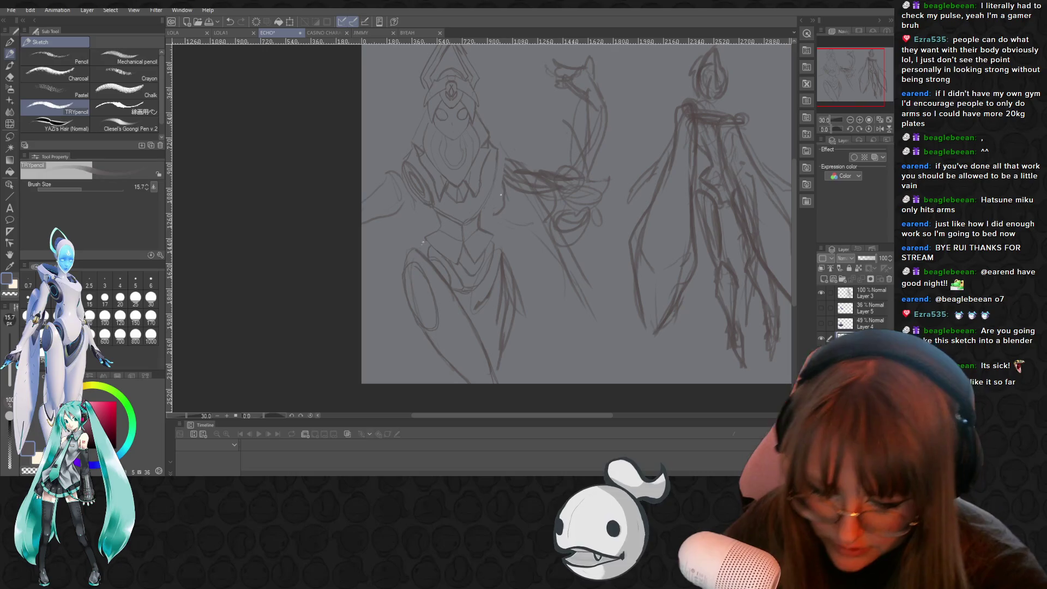
Toggle Layer 3's visibility to compare, leaving the right-hand figure hidden
{"action": "key", "text": "e"}
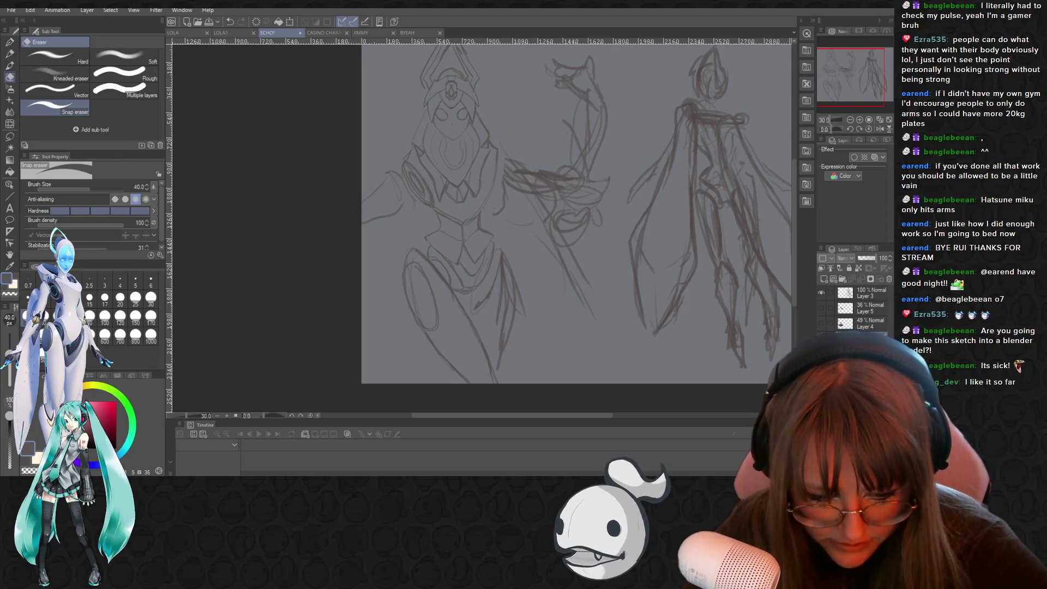
{"action": "left_click", "coordinate": [821, 292]}
{"action": "left_click", "coordinate": [821, 293]}
{"action": "left_click", "coordinate": [821, 291]}
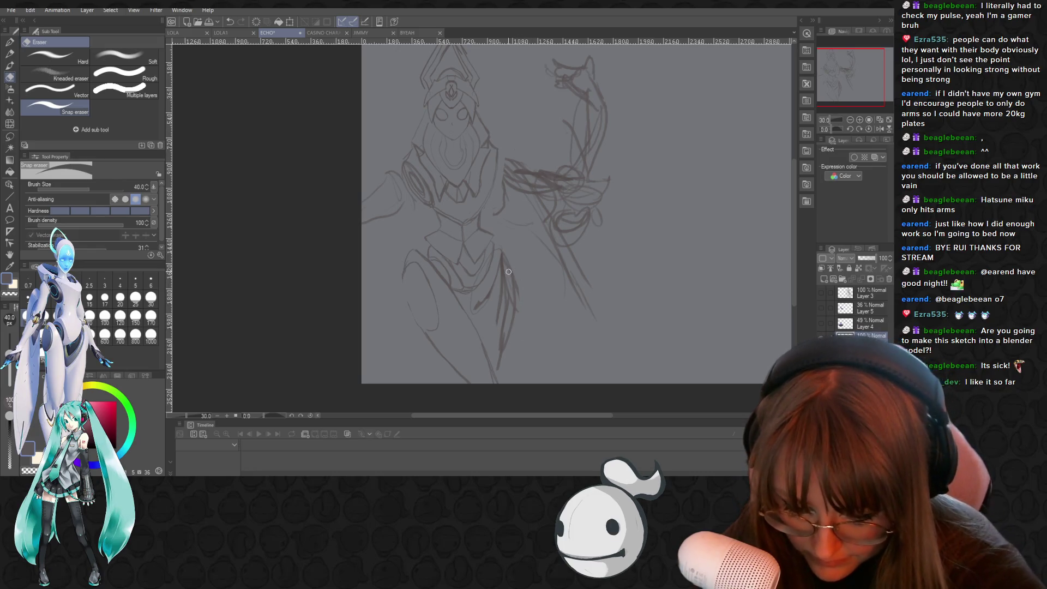
Lighten the lines on the figure's right side, erase part of the dark torso stroke, then return to TRYpencil
{"action": "left_click_drag", "start_coordinate": [506, 275], "coordinate": [501, 303]}
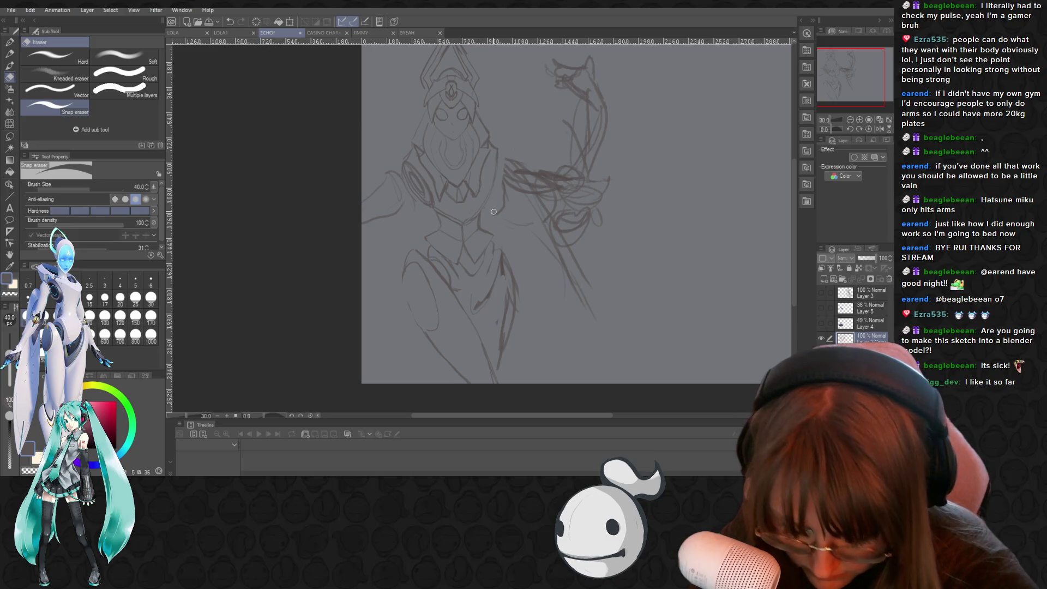
{"action": "key", "text": "p"}
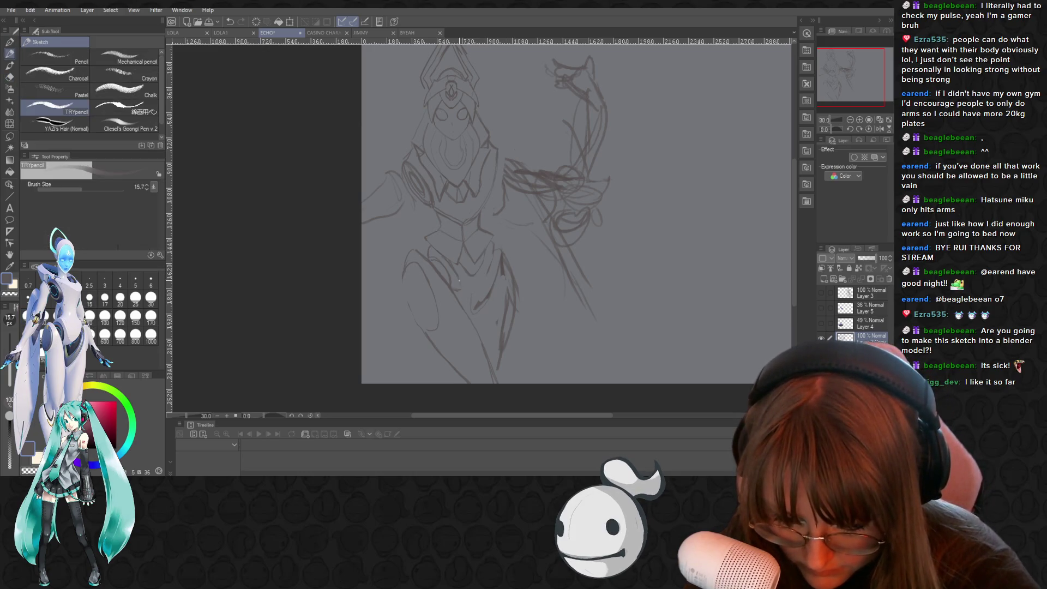
{"action": "key", "text": "p"}
{"action": "key", "text": "p"}
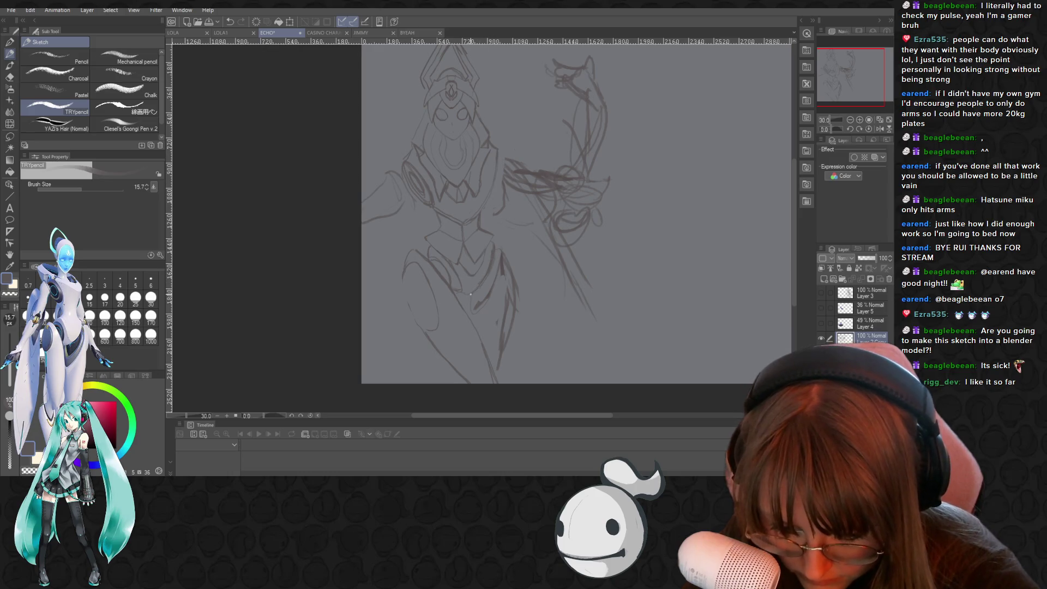
{"action": "key", "text": "e"}
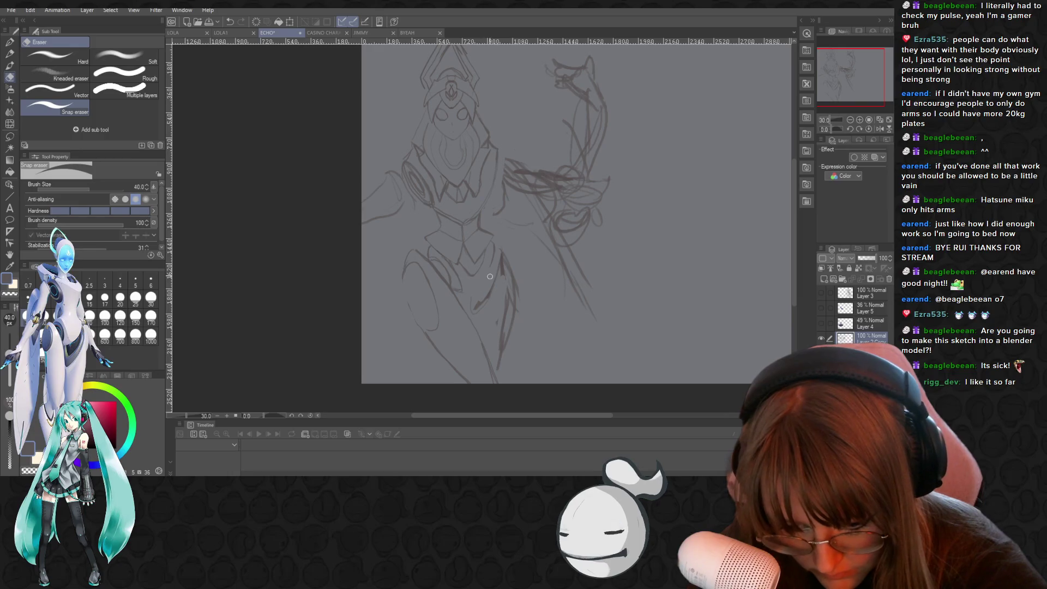
{"action": "key", "text": "p"}
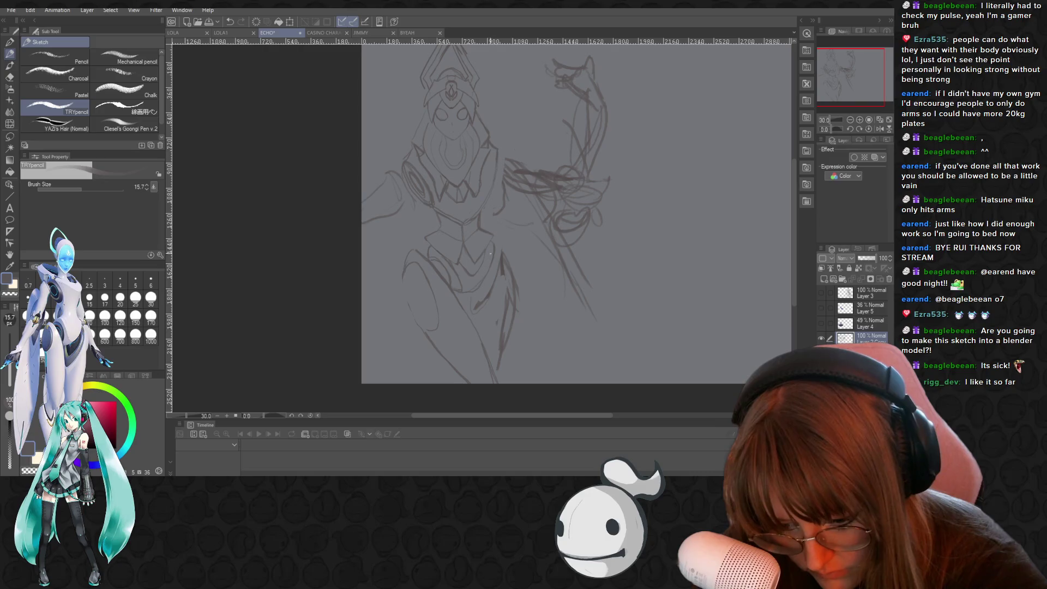
{"action": "key", "text": "e"}
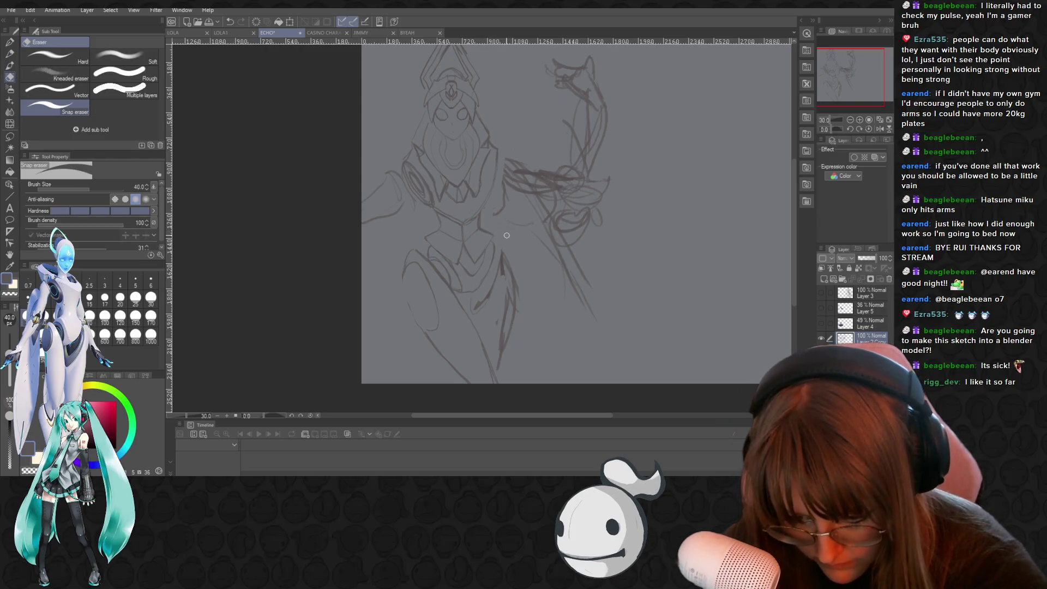
{"action": "left_click_drag", "start_coordinate": [505, 241], "coordinate": [498, 279]}
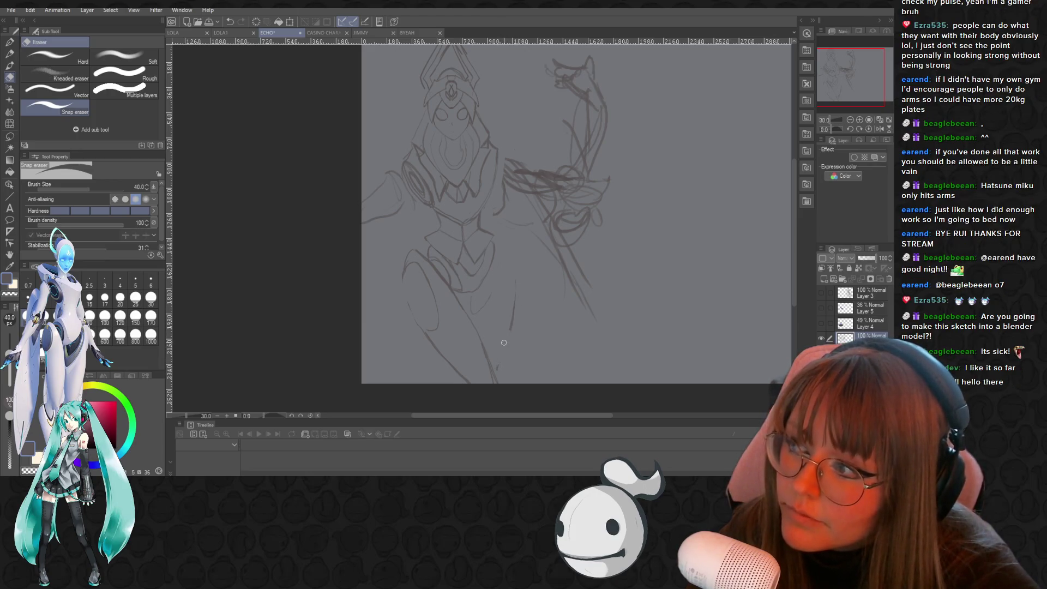
{"action": "key", "text": "p"}
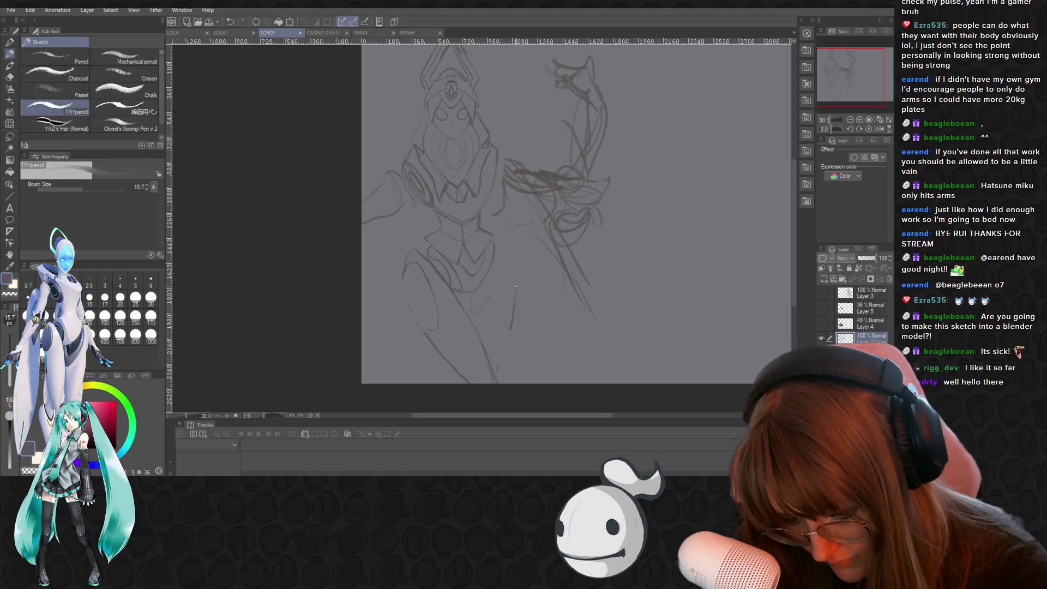
{"action": "key", "text": "p"}
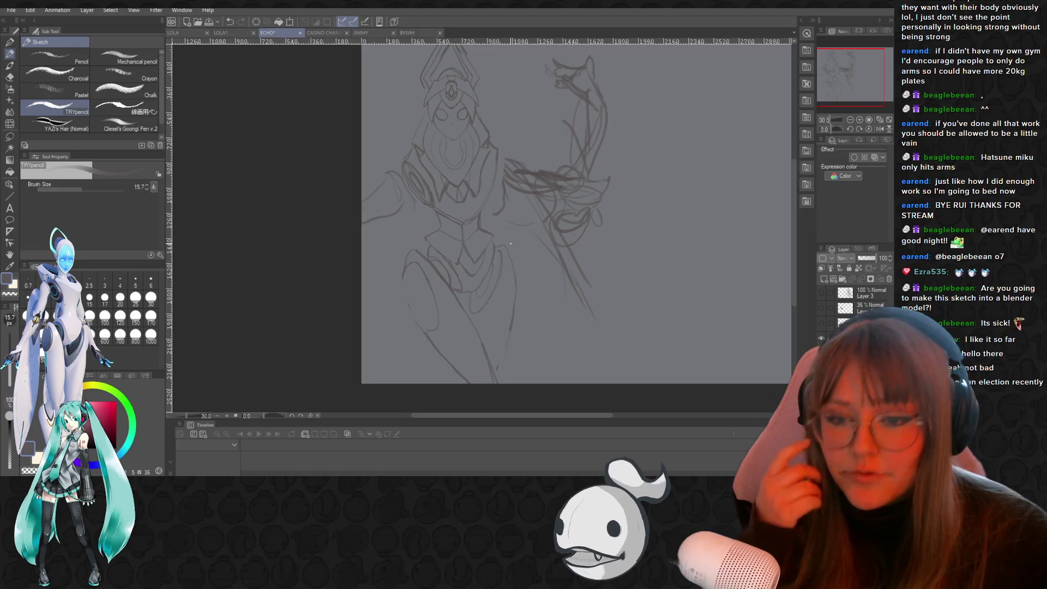
{"action": "scroll", "coordinate": [511, 244], "scroll_direction": "up", "scroll_amount": 1}
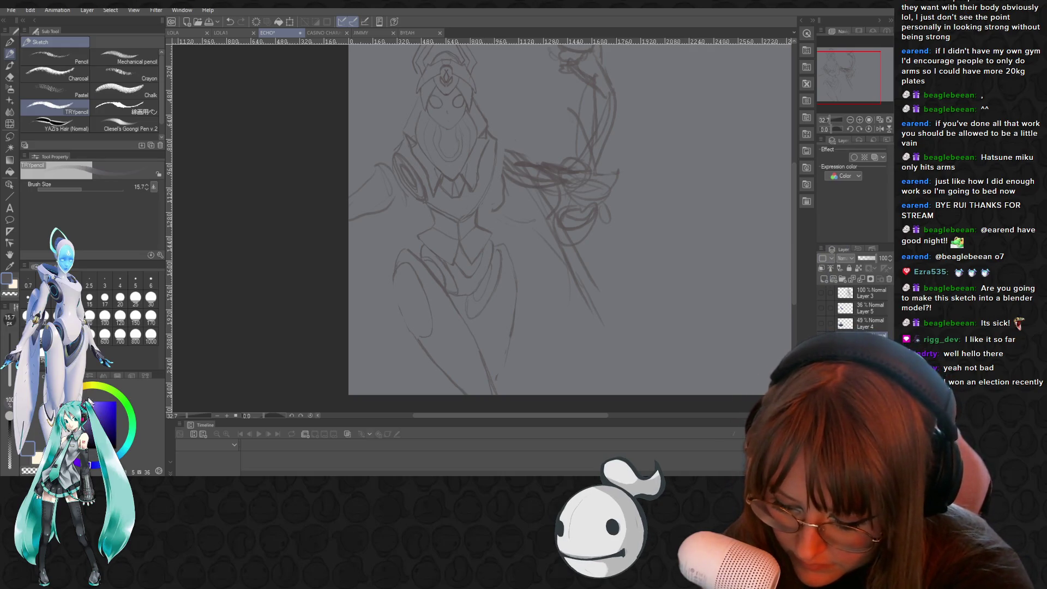
Pick light blue, set the layer blending to Multiply, and enlarge the pencil to 103.6
{"action": "left_click", "coordinate": [102, 405]}
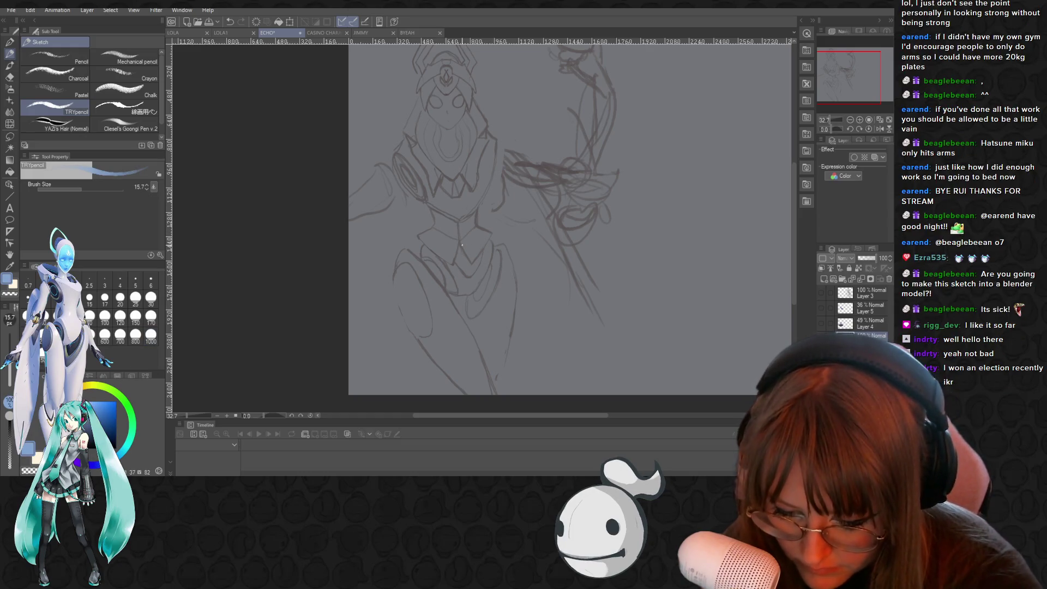
{"action": "left_click", "coordinate": [843, 258]}
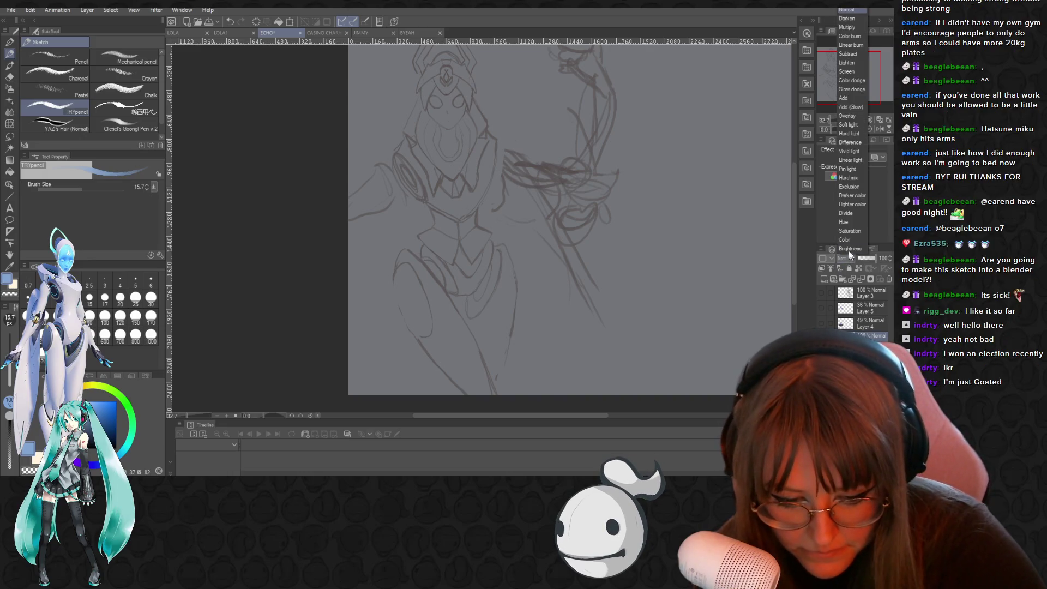
{"action": "left_click", "coordinate": [847, 27]}
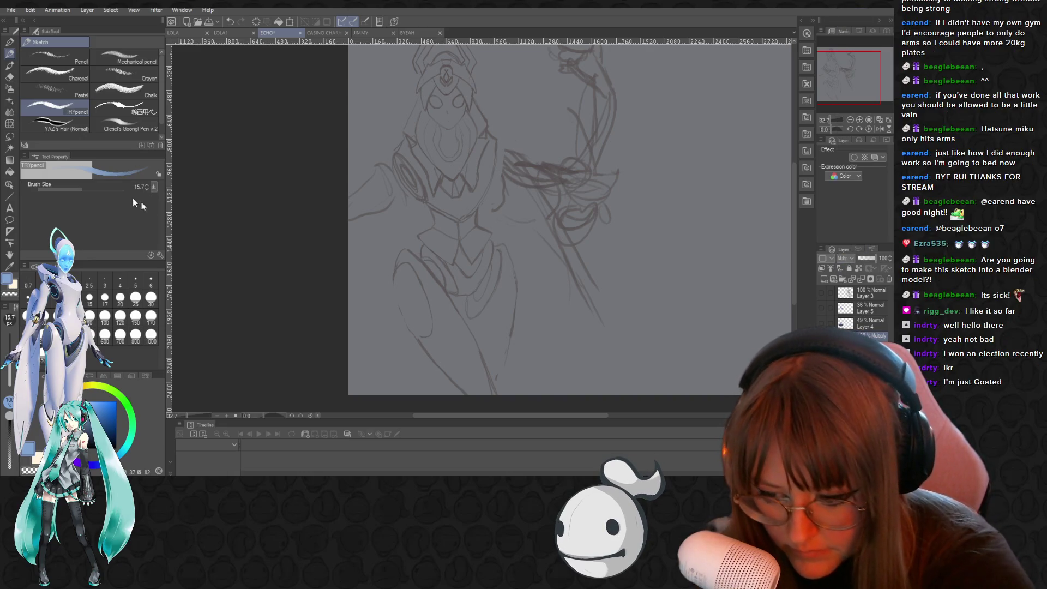
{"action": "left_click", "coordinate": [103, 187]}
Scribble the blue collar band across both shoulders and fill it in across the chest
{"action": "left_click_drag", "start_coordinate": [421, 241], "coordinate": [375, 277]}
{"action": "left_click_drag", "start_coordinate": [490, 238], "coordinate": [525, 252]}
{"action": "mouse_move", "coordinate": [417, 240]}
{"action": "left_mouse_down"}
{"action": "mouse_move", "coordinate": [377, 277]}
{"action": "mouse_move", "coordinate": [434, 301]}
{"action": "mouse_move", "coordinate": [472, 295]}
{"action": "mouse_move", "coordinate": [532, 259]}
{"action": "left_mouse_up"}
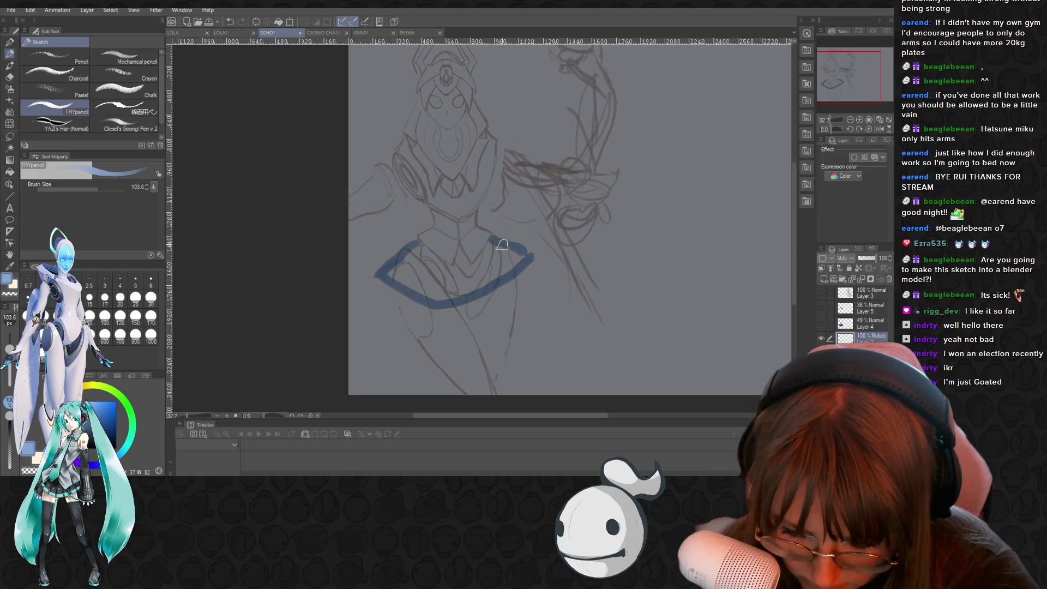
{"action": "mouse_move", "coordinate": [391, 272]}
{"action": "left_mouse_down"}
{"action": "mouse_move", "coordinate": [381, 273]}
{"action": "mouse_move", "coordinate": [420, 286]}
{"action": "mouse_move", "coordinate": [408, 259]}
{"action": "mouse_move", "coordinate": [431, 267]}
{"action": "mouse_move", "coordinate": [416, 245]}
{"action": "mouse_move", "coordinate": [452, 276]}
{"action": "mouse_move", "coordinate": [449, 253]}
{"action": "mouse_move", "coordinate": [491, 254]}
{"action": "mouse_move", "coordinate": [480, 275]}
{"action": "mouse_move", "coordinate": [516, 264]}
{"action": "mouse_move", "coordinate": [449, 243]}
{"action": "mouse_move", "coordinate": [456, 273]}
{"action": "mouse_move", "coordinate": [461, 252]}
{"action": "mouse_move", "coordinate": [463, 264]}
{"action": "mouse_move", "coordinate": [441, 270]}
{"action": "mouse_move", "coordinate": [485, 272]}
{"action": "mouse_move", "coordinate": [457, 293]}
{"action": "left_mouse_up"}
{"action": "mouse_move", "coordinate": [401, 271]}
{"action": "left_mouse_down"}
{"action": "mouse_move", "coordinate": [398, 289]}
{"action": "mouse_move", "coordinate": [422, 299]}
{"action": "left_mouse_up"}
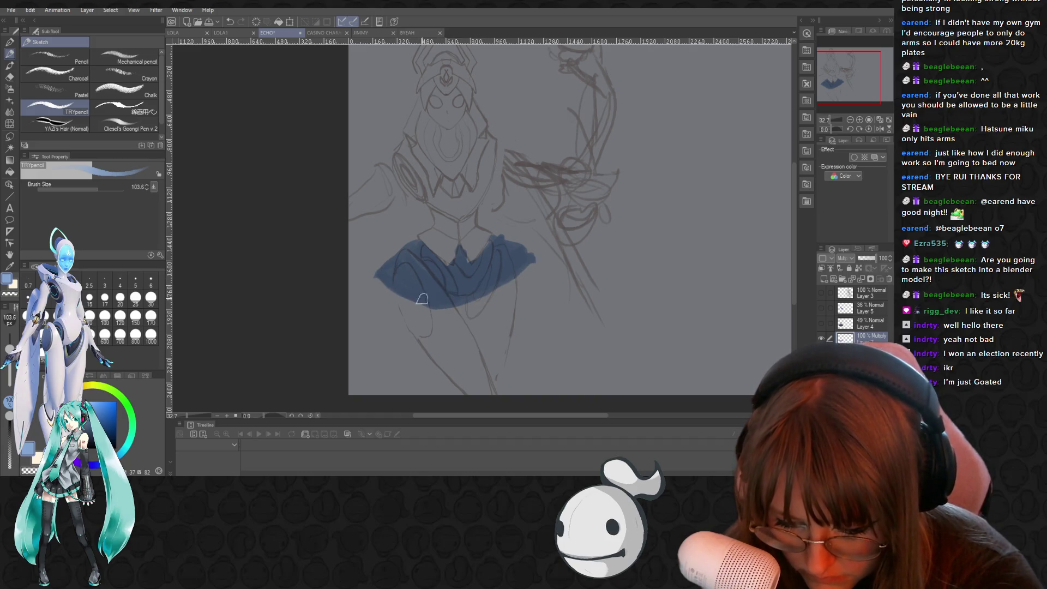
{"action": "mouse_move", "coordinate": [469, 256]}
{"action": "left_mouse_down"}
{"action": "mouse_move", "coordinate": [456, 248]}
{"action": "mouse_move", "coordinate": [464, 280]}
{"action": "mouse_move", "coordinate": [418, 244]}
{"action": "mouse_move", "coordinate": [390, 256]}
{"action": "mouse_move", "coordinate": [403, 294]}
{"action": "mouse_move", "coordinate": [524, 246]}
{"action": "left_mouse_up"}
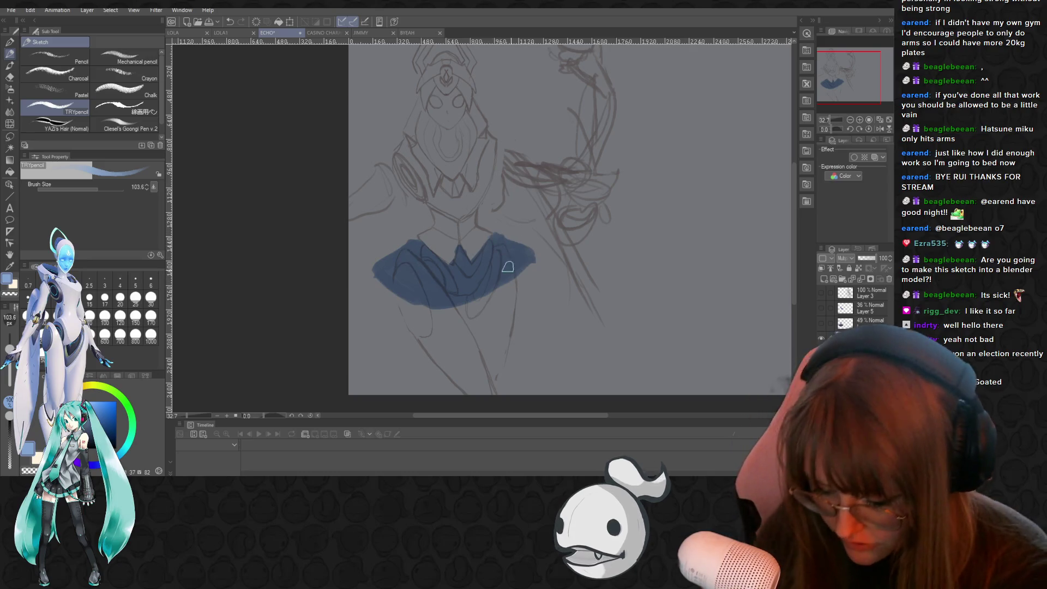
Trim the collar's right tip, left tip and lower-left edge with the Snap eraser
{"action": "key", "text": "e"}
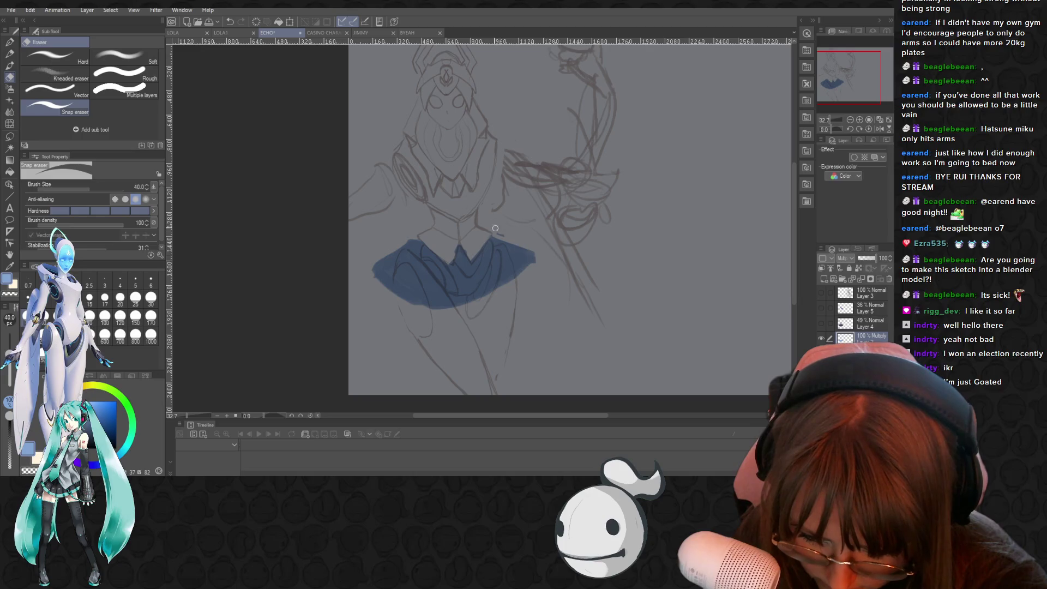
{"action": "left_click_drag", "start_coordinate": [523, 250], "coordinate": [540, 255]}
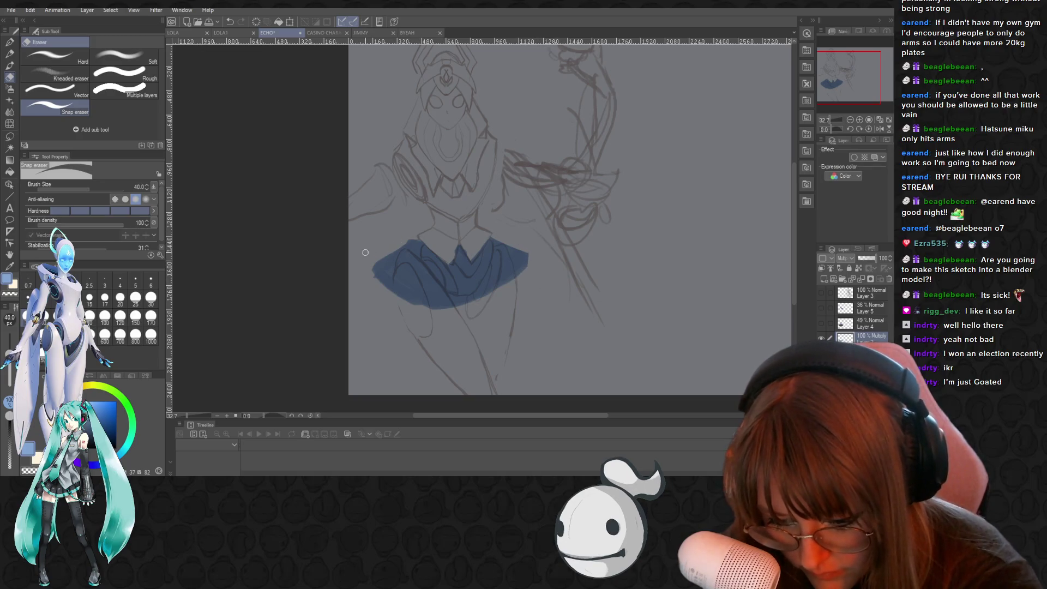
{"action": "left_click_drag", "start_coordinate": [367, 262], "coordinate": [368, 246]}
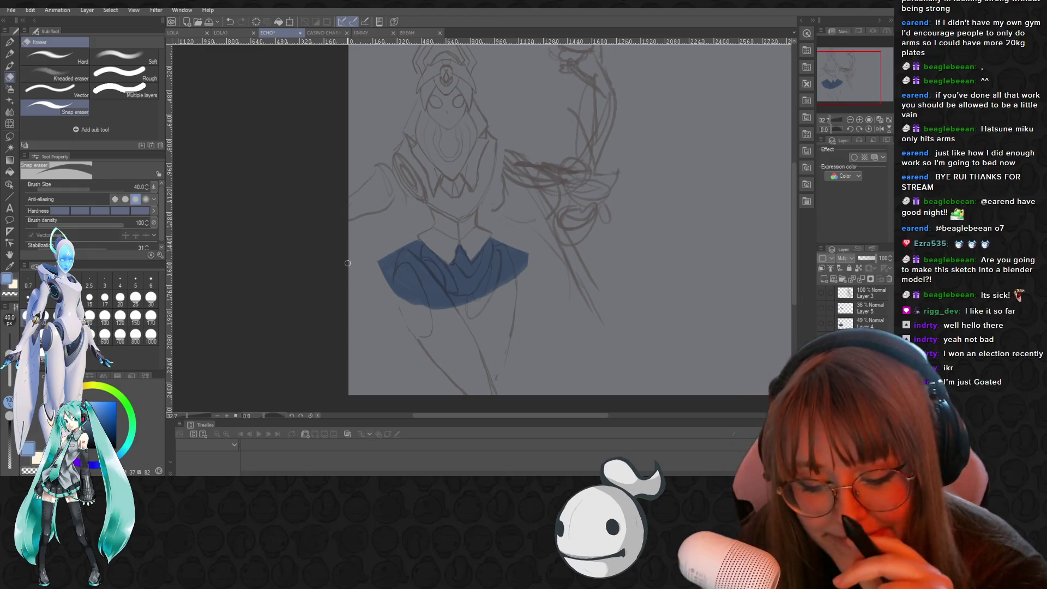
{"action": "left_click_drag", "start_coordinate": [374, 261], "coordinate": [437, 310]}
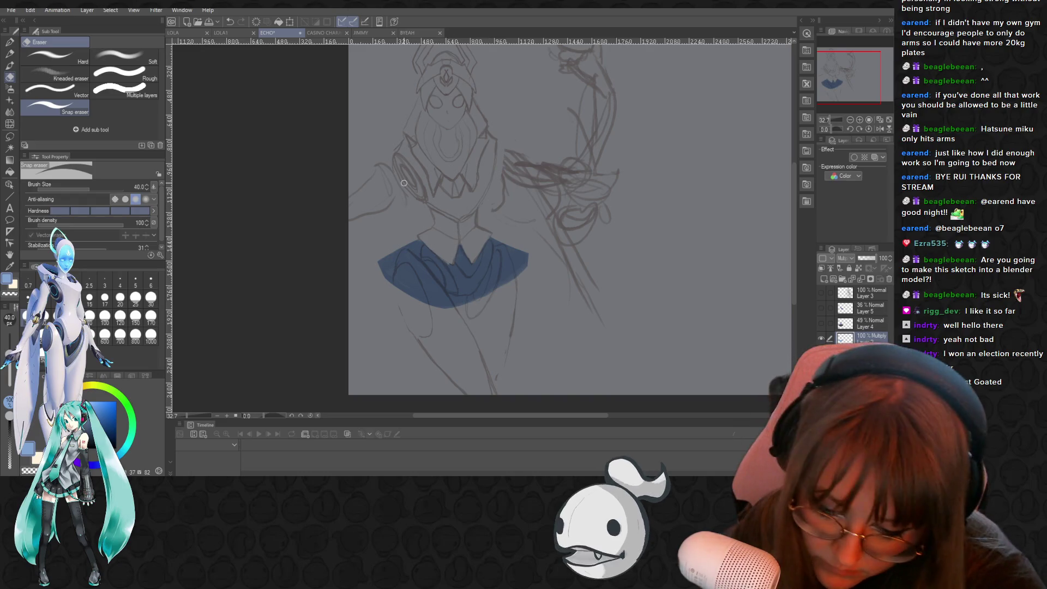
{"action": "key", "text": "p"}
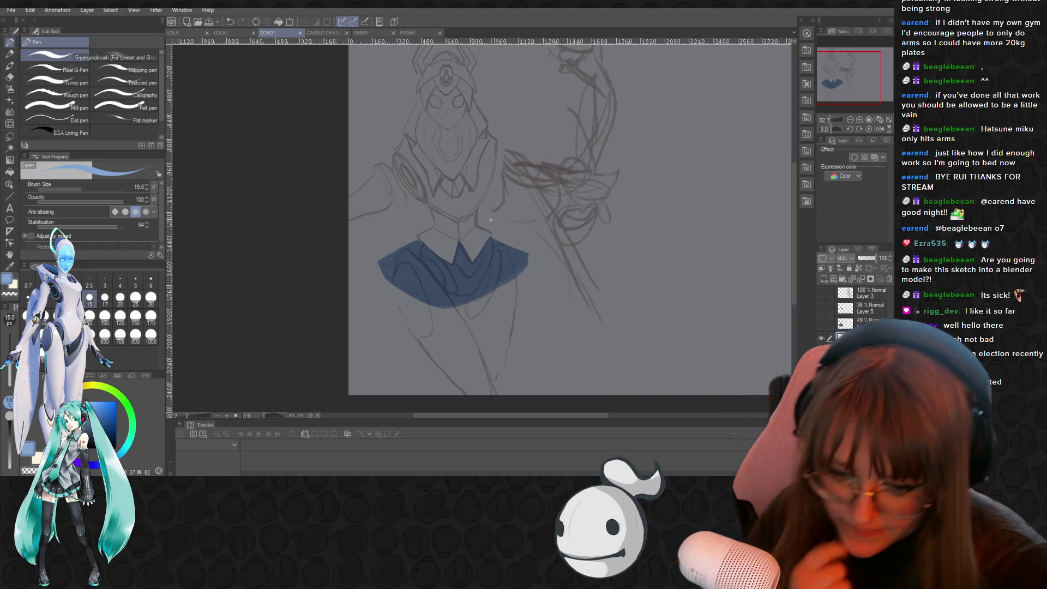
{"action": "scroll", "coordinate": [491, 220], "scroll_direction": "up", "scroll_amount": 2}
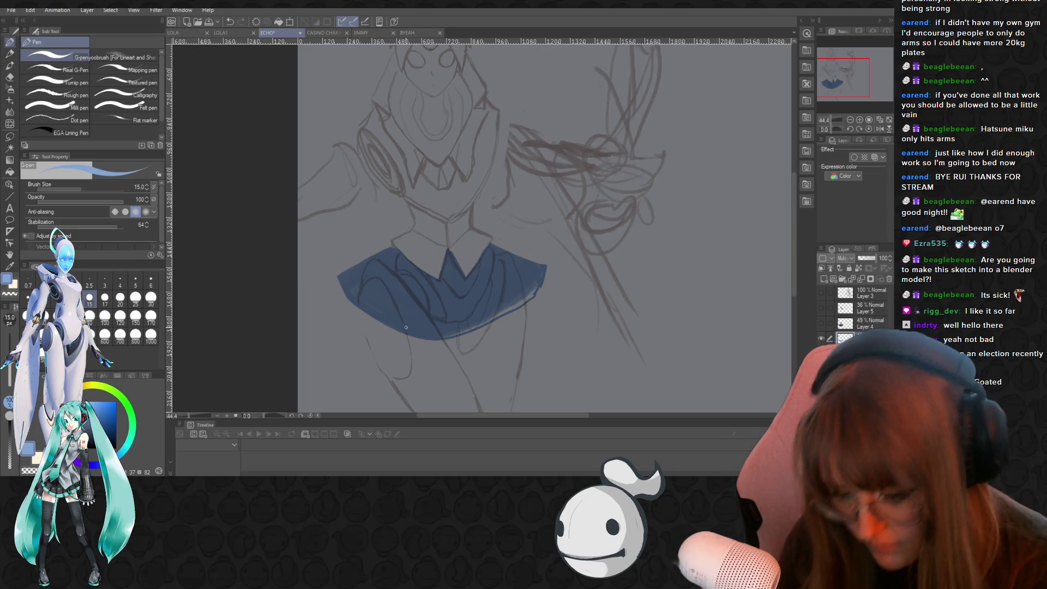
Trim the blue collar's bottom edge and lower its layer opacity to 74
{"action": "key", "text": "p"}
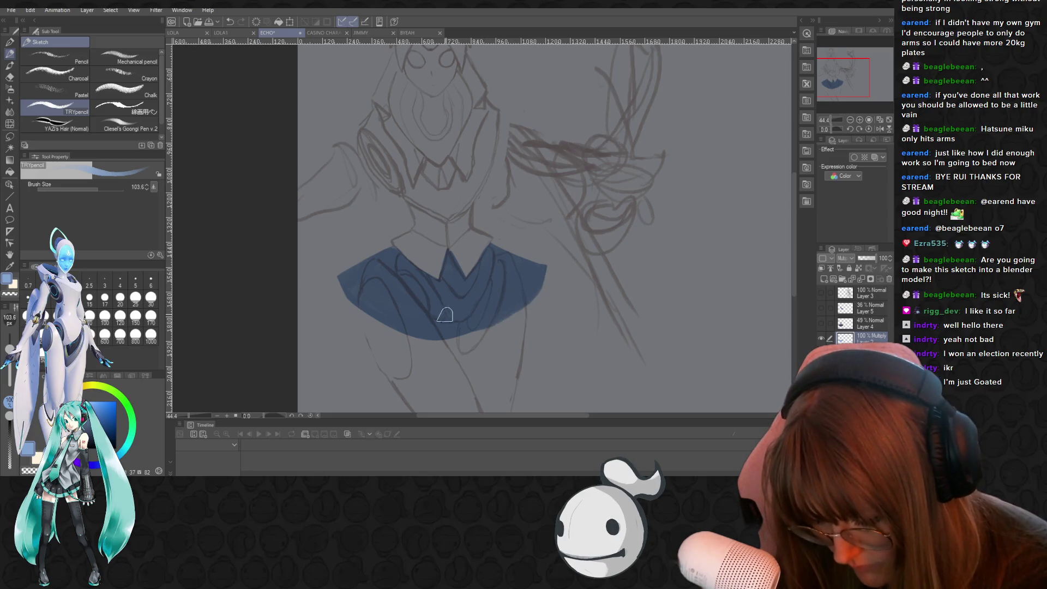
{"action": "key", "text": "e"}
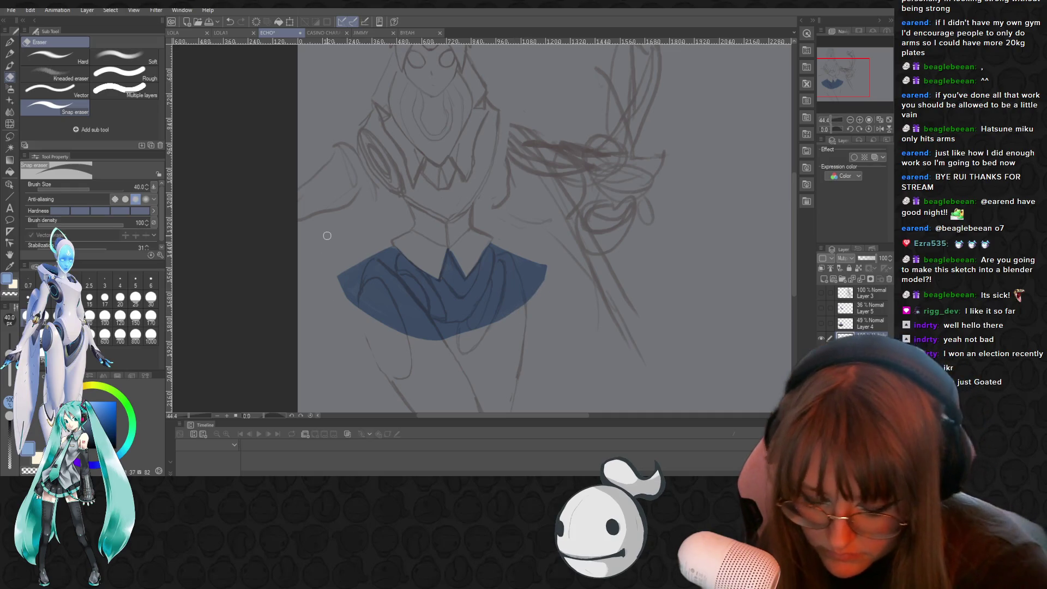
{"action": "mouse_move", "coordinate": [382, 325]}
{"action": "left_mouse_down"}
{"action": "mouse_move", "coordinate": [483, 331]}
{"action": "mouse_move", "coordinate": [439, 341]}
{"action": "left_mouse_up"}
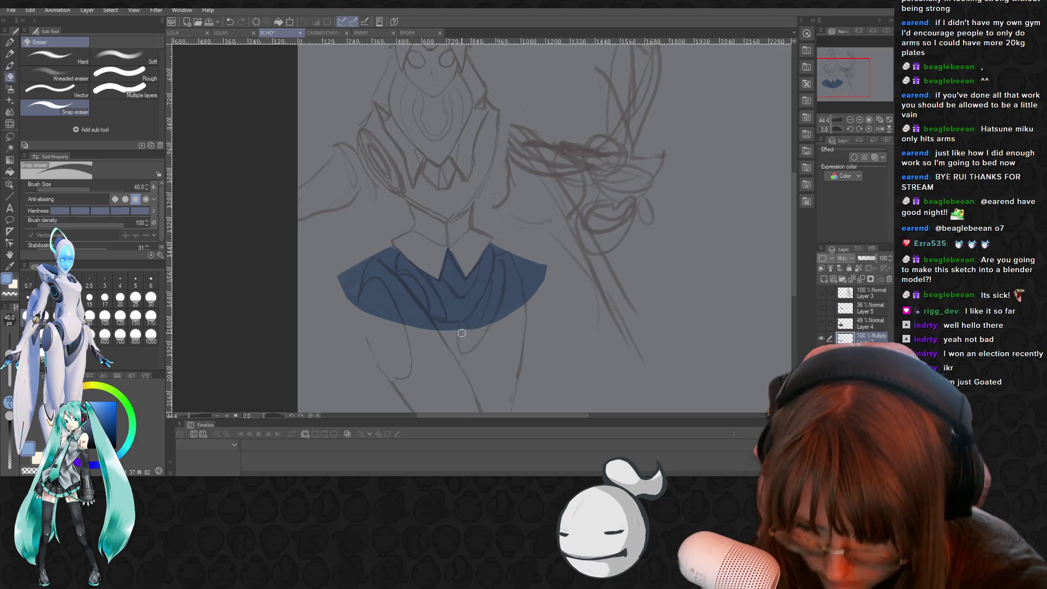
{"action": "key", "text": "p"}
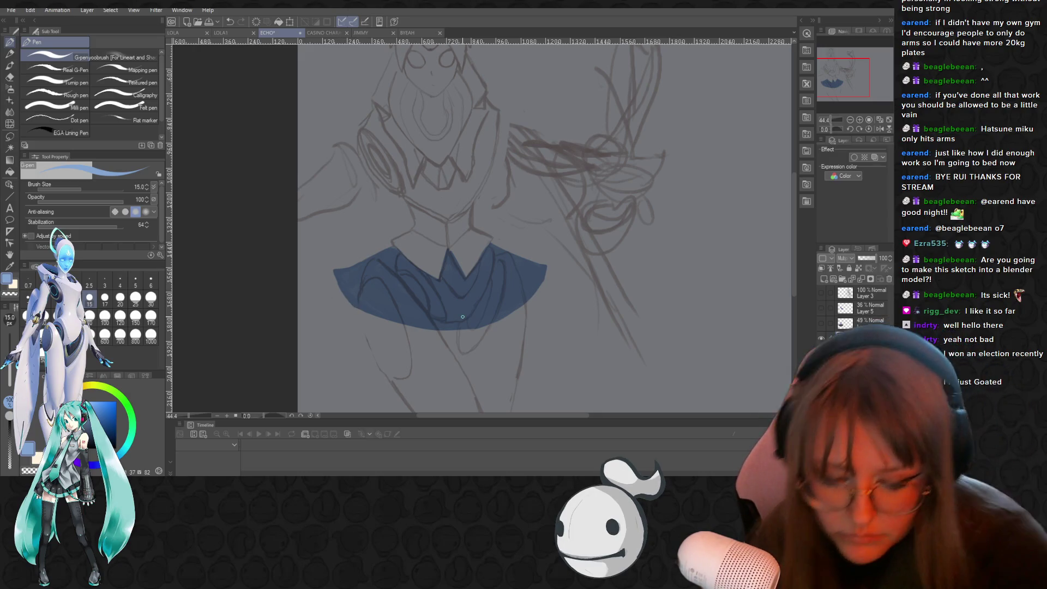
{"action": "left_click", "coordinate": [872, 256]}
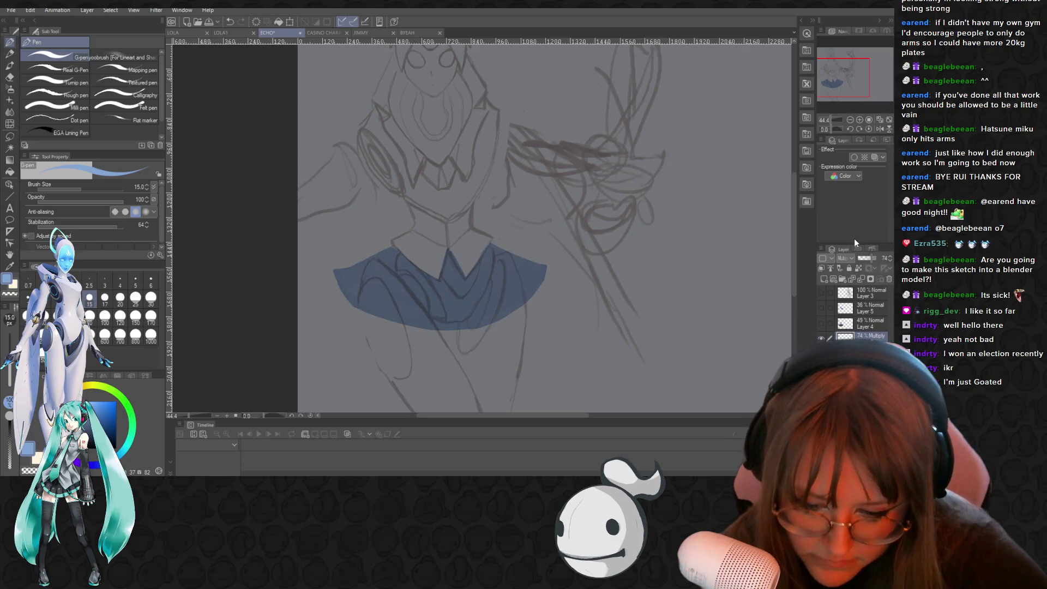
Set the pen's brush size to 37.3 and undo the last stroke
{"action": "scroll", "coordinate": [549, 203], "scroll_direction": "down", "scroll_amount": 3}
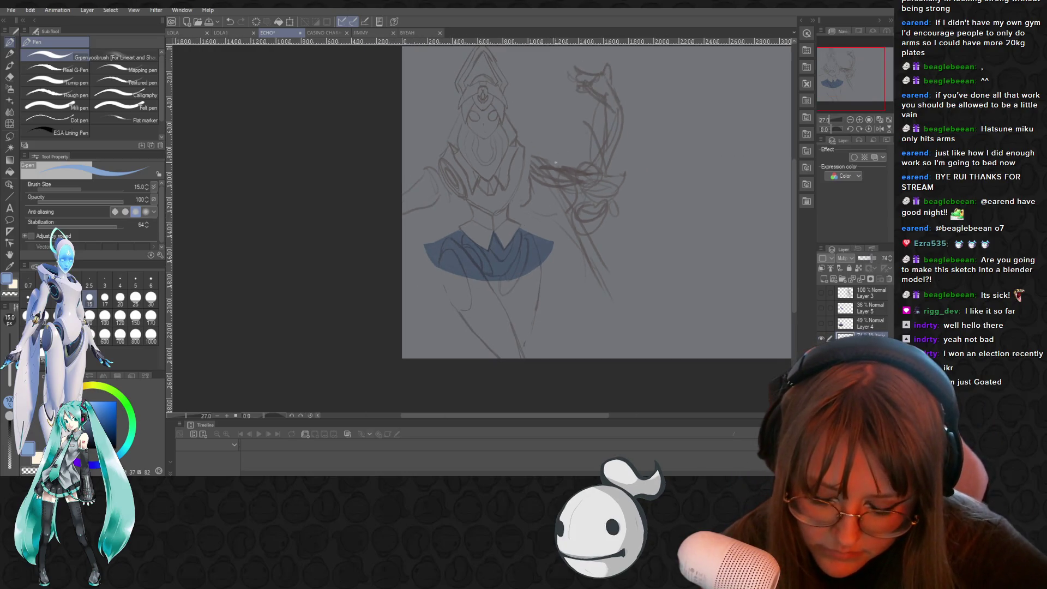
{"action": "scroll", "coordinate": [505, 81], "scroll_direction": "up", "scroll_amount": 1}
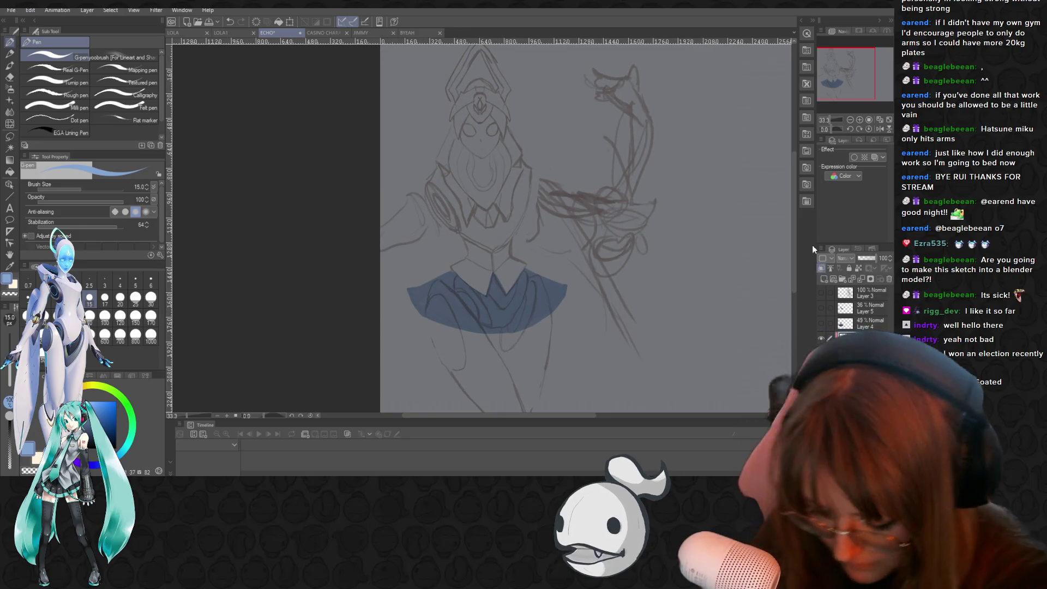
{"action": "key", "text": "p"}
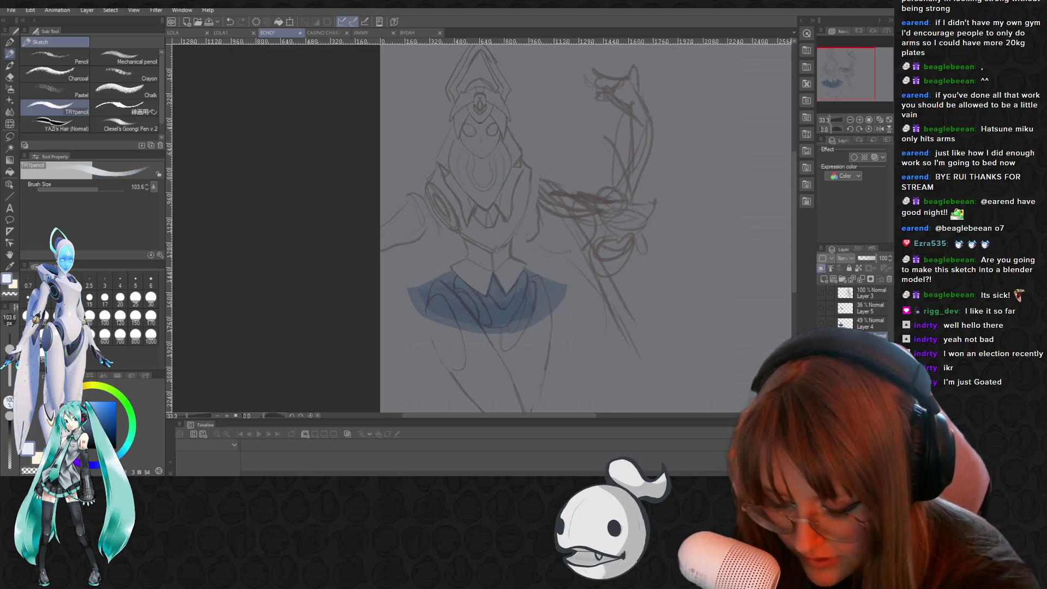
{"action": "key", "text": "p"}
{"action": "left_click", "coordinate": [90, 186]}
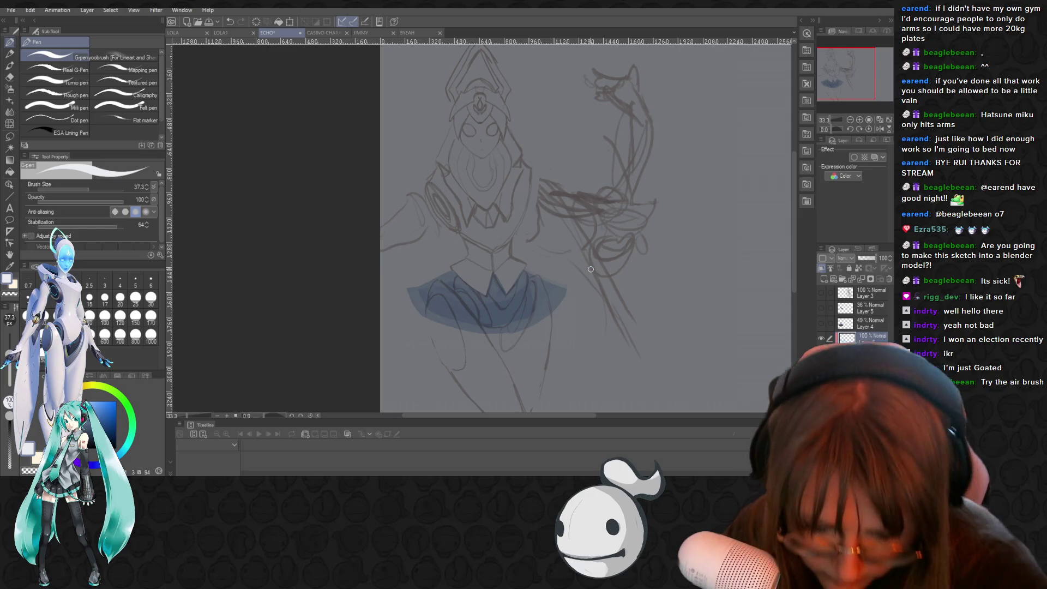
{"action": "key", "text": "ctrl+z"}
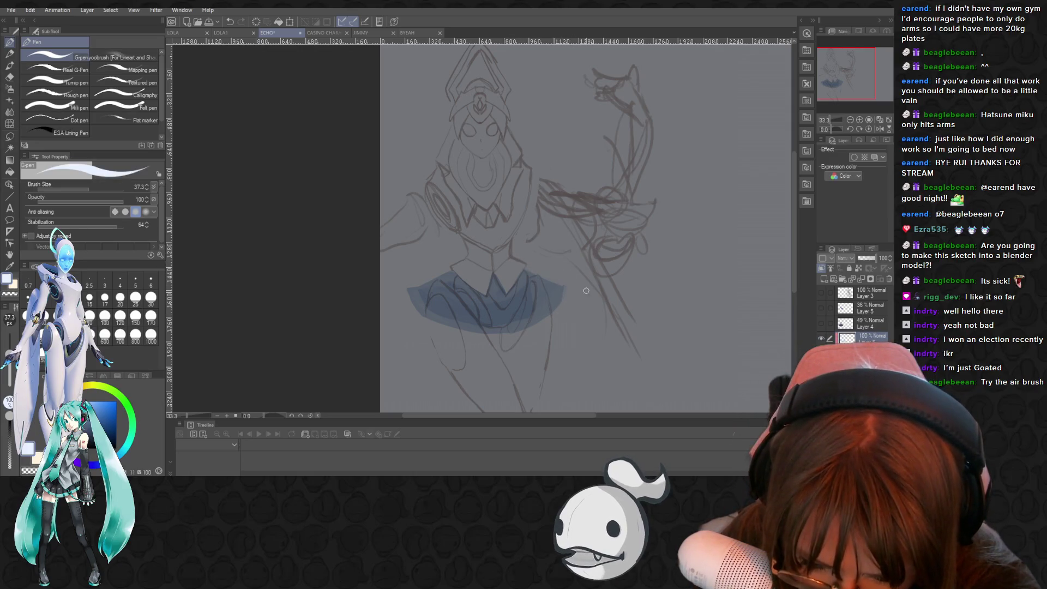
{"action": "left_click", "coordinate": [867, 351]}
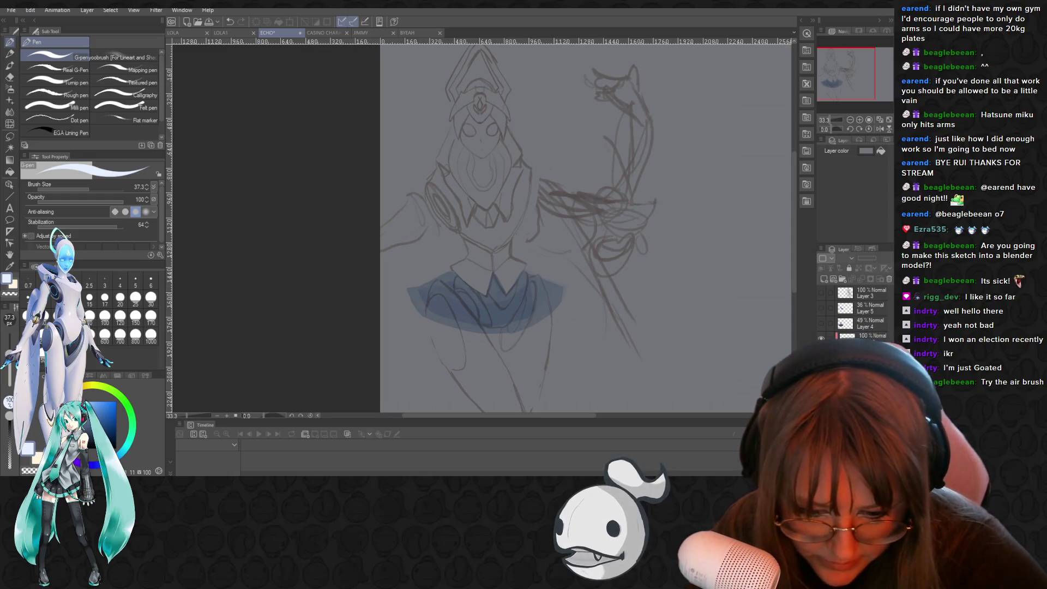
{"action": "left_click", "coordinate": [866, 151]}
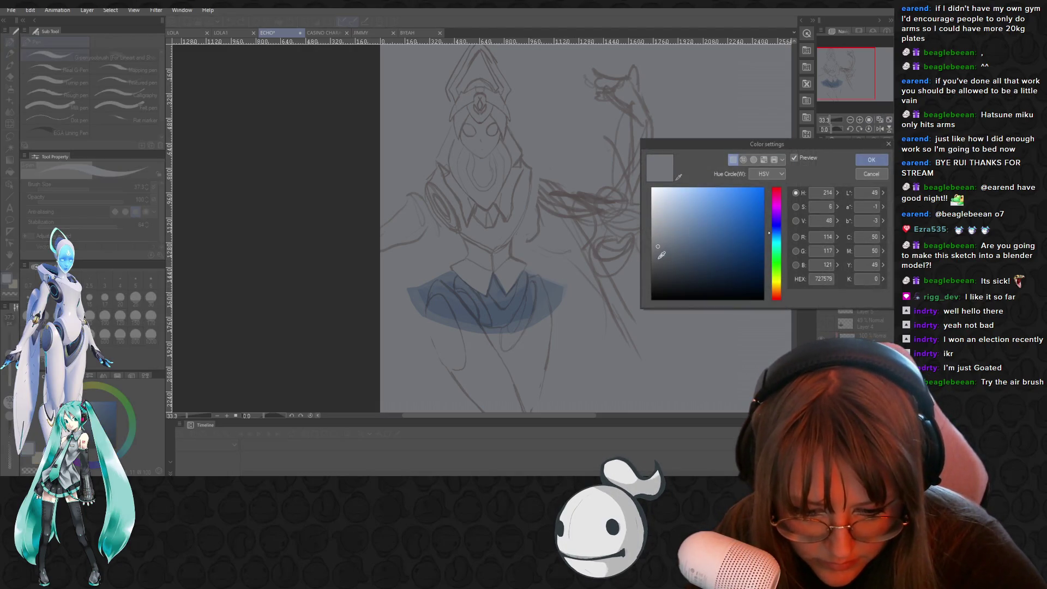
{"action": "left_click", "coordinate": [660, 255]}
{"action": "left_click", "coordinate": [658, 267]}
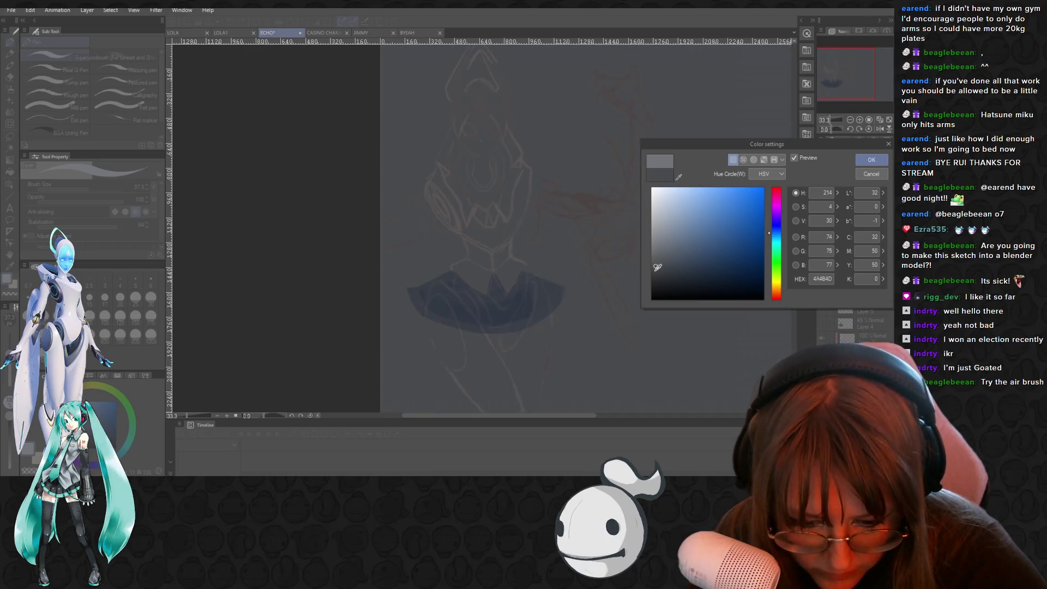
{"action": "left_click", "coordinate": [660, 241]}
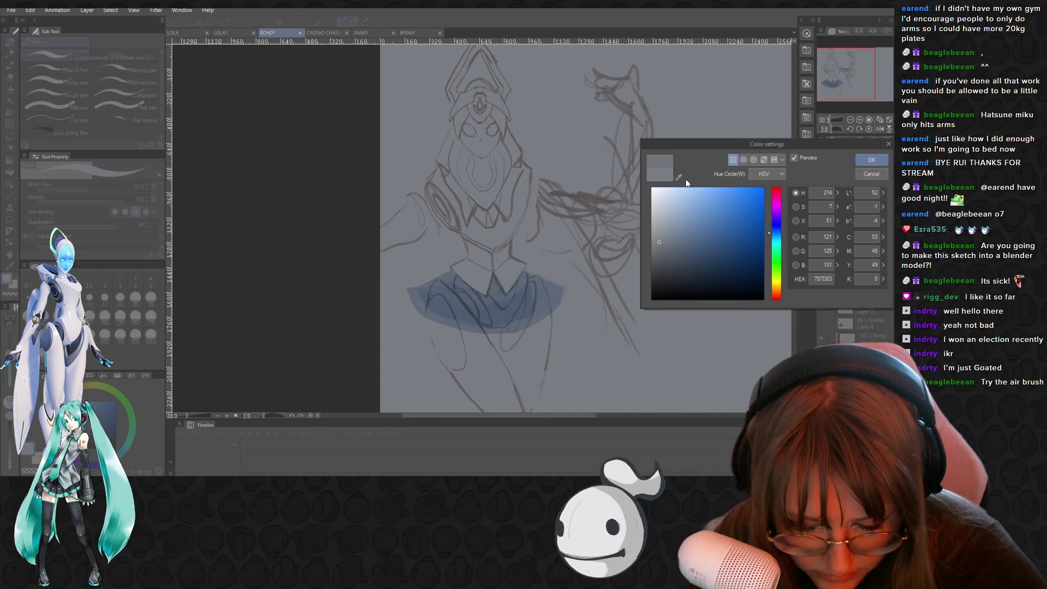
{"action": "left_click", "coordinate": [872, 160]}
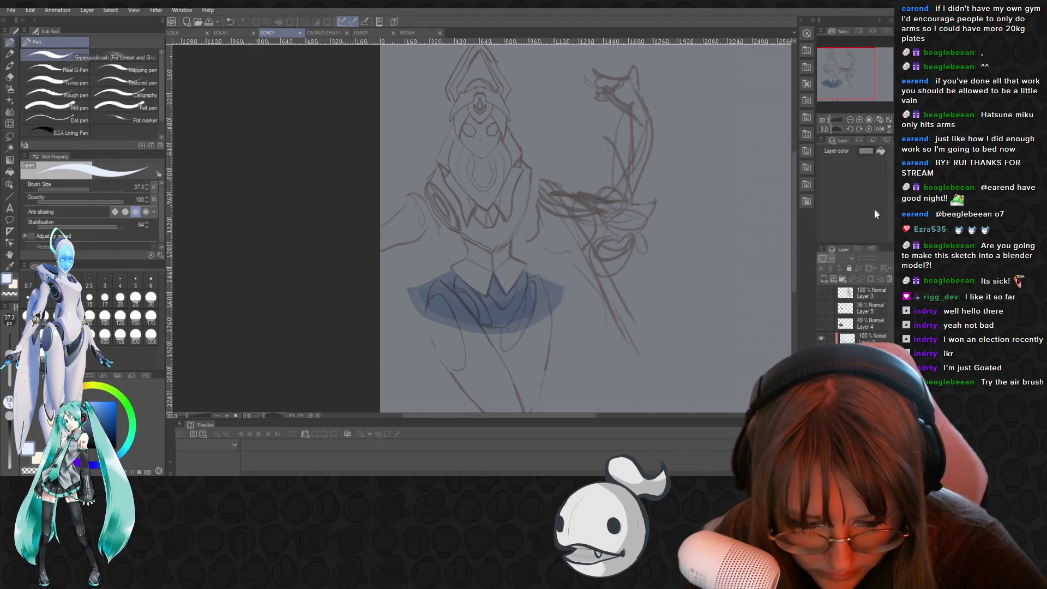
{"action": "left_click", "coordinate": [869, 338]}
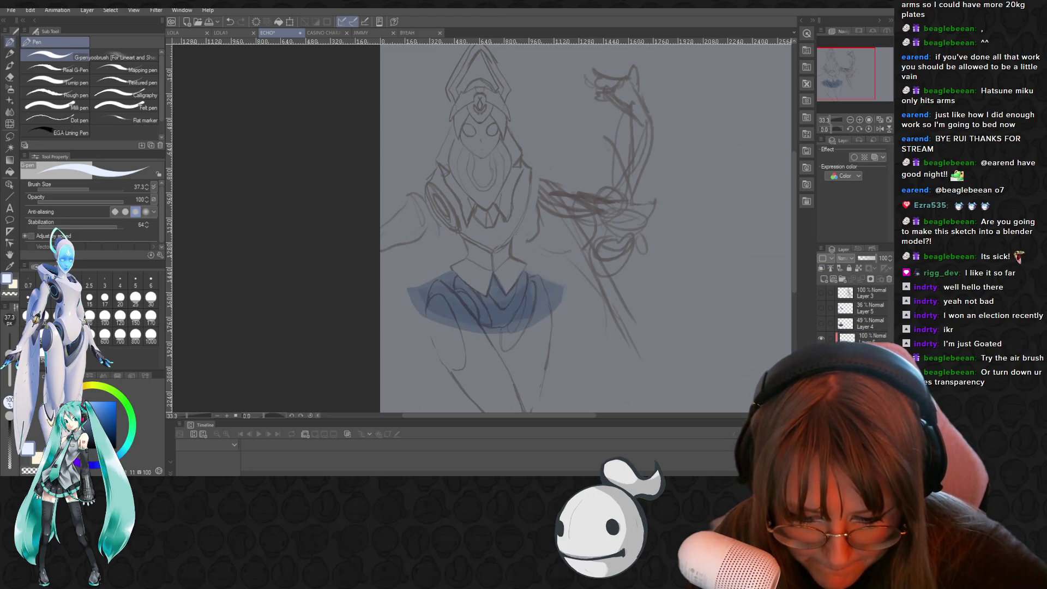
{"action": "left_click_drag", "start_coordinate": [877, 258], "coordinate": [872, 258]}
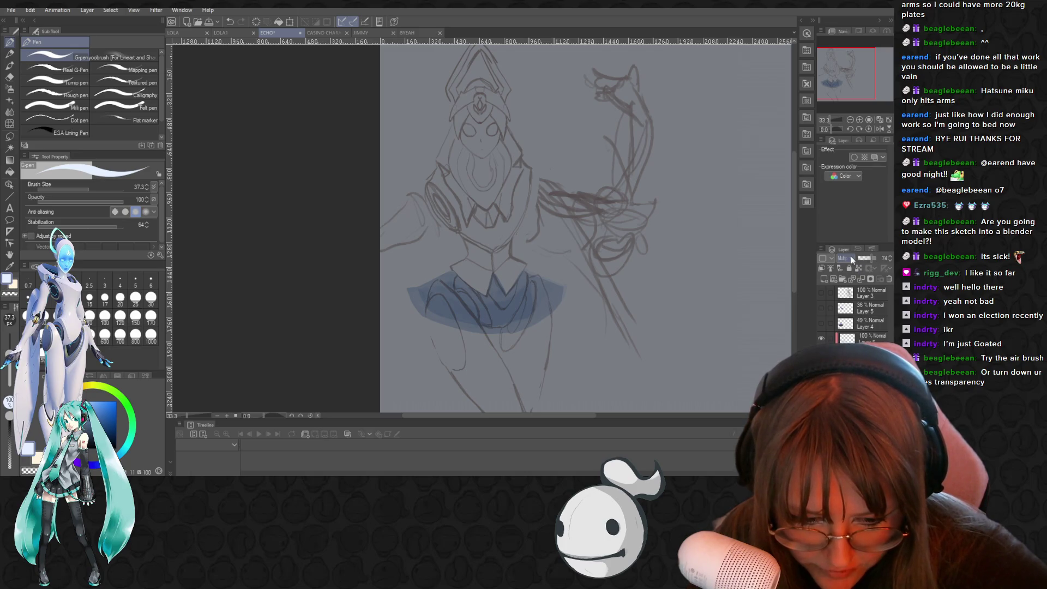
Change the collar layer's blending mode and settle its opacity at about 44%
{"action": "left_click", "coordinate": [828, 258]}
{"action": "left_click", "coordinate": [848, 10]}
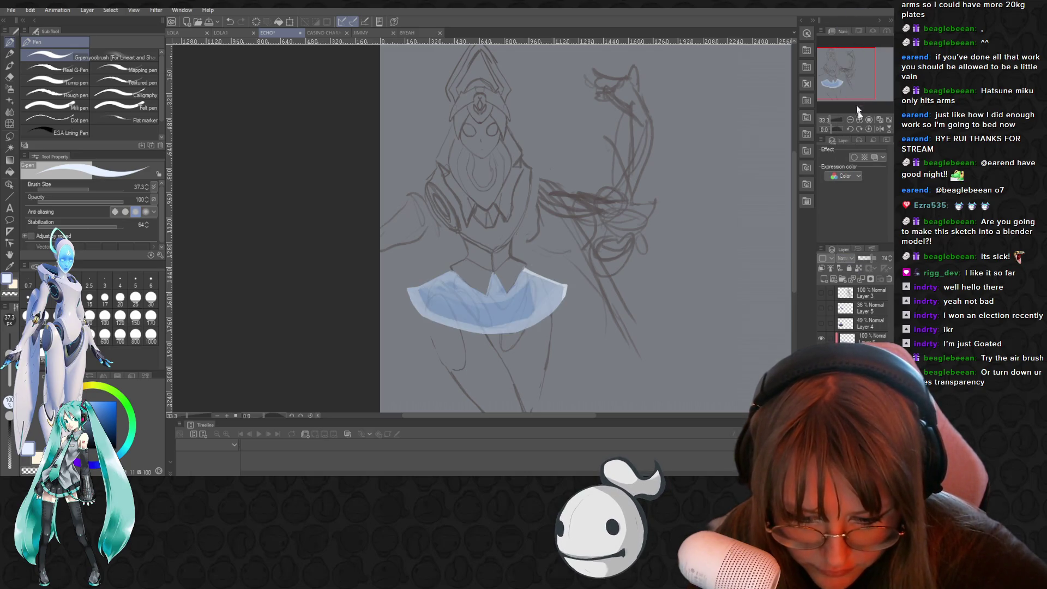
{"action": "left_click_drag", "start_coordinate": [871, 258], "coordinate": [866, 256]}
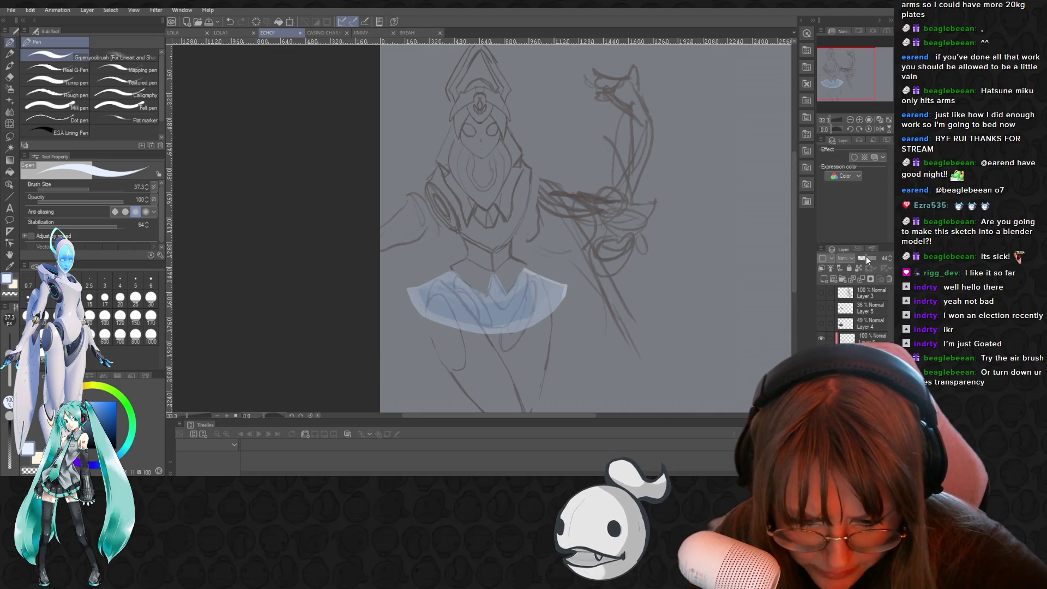
{"action": "left_click", "coordinate": [871, 337]}
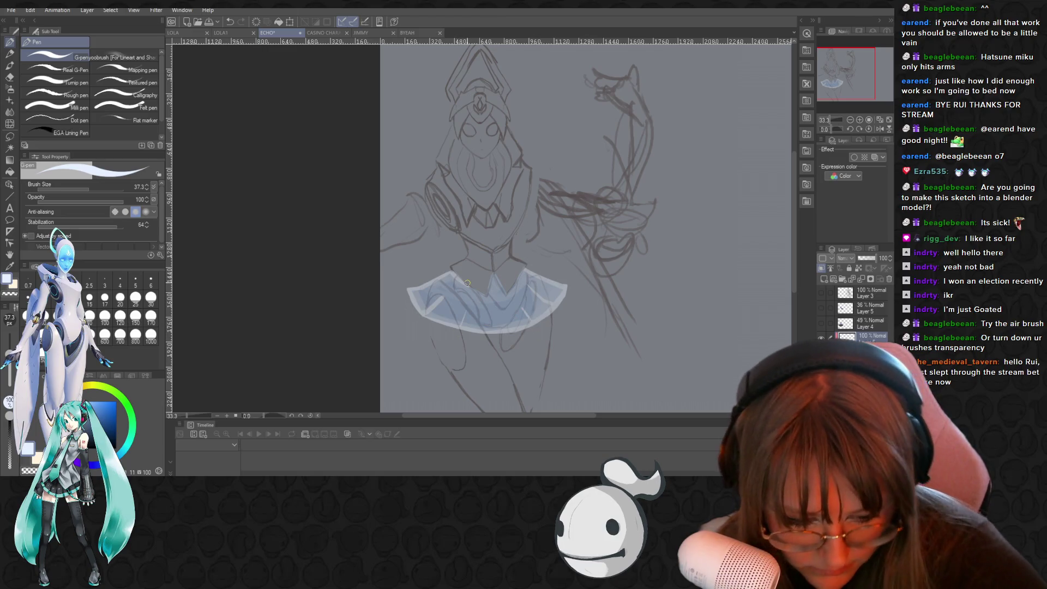
{"action": "left_click", "coordinate": [871, 312]}
{"action": "left_click", "coordinate": [862, 257]}
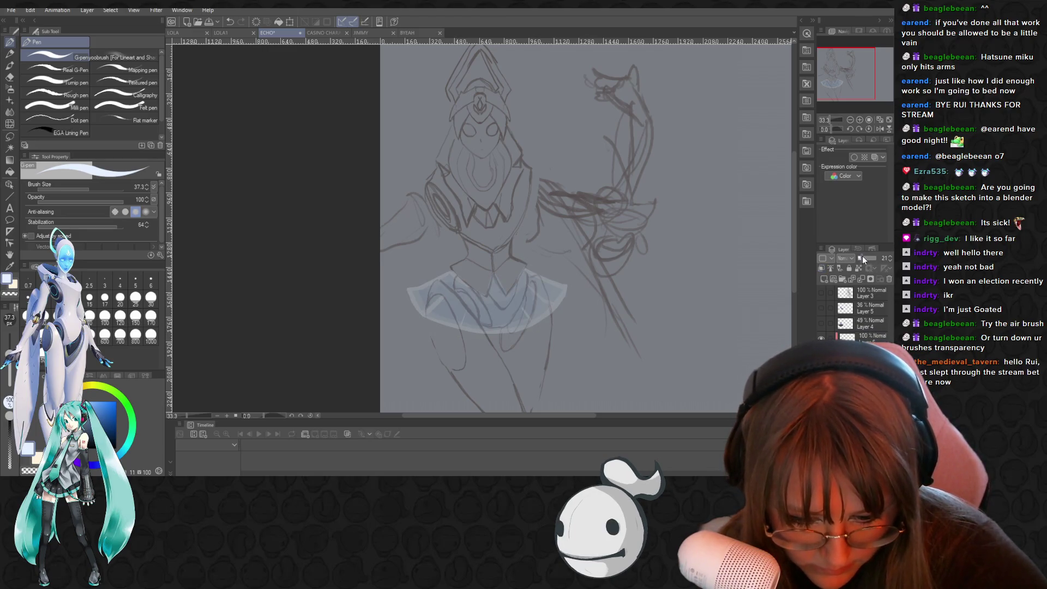
{"action": "left_click", "coordinate": [870, 254]}
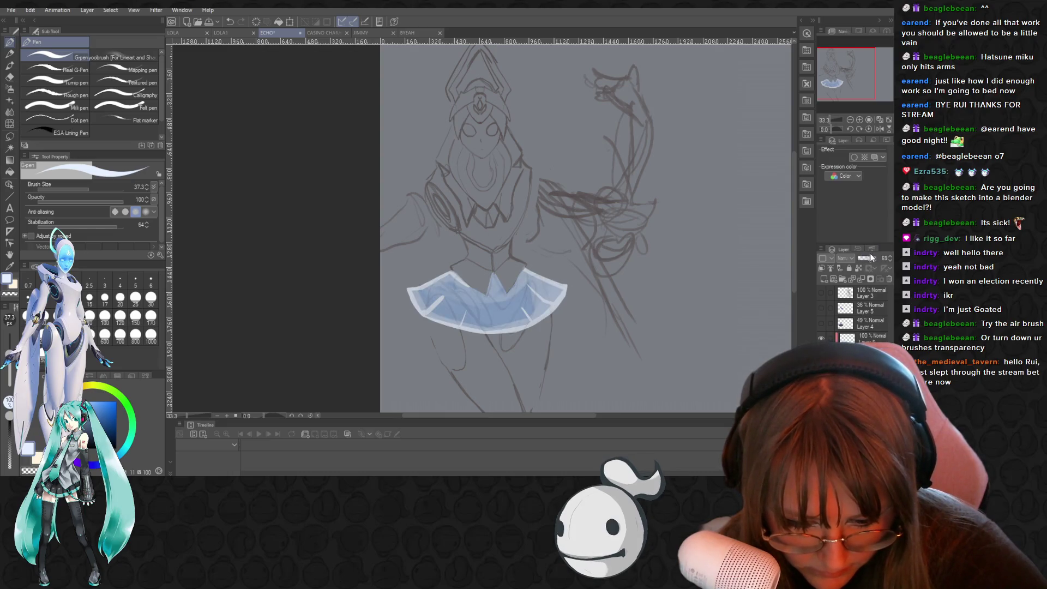
{"action": "left_click", "coordinate": [863, 257]}
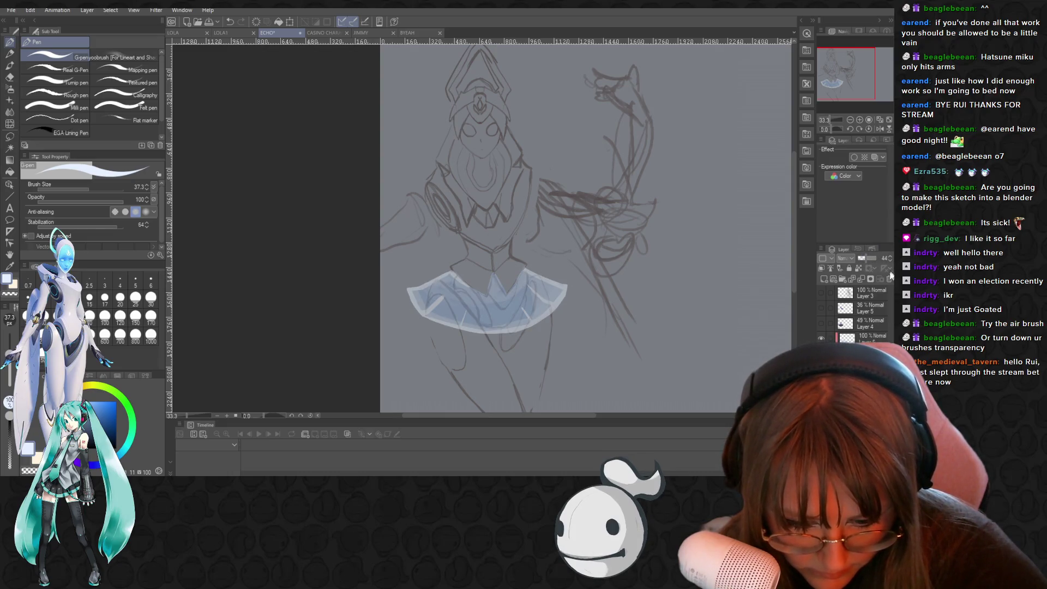
{"action": "left_click", "coordinate": [867, 293]}
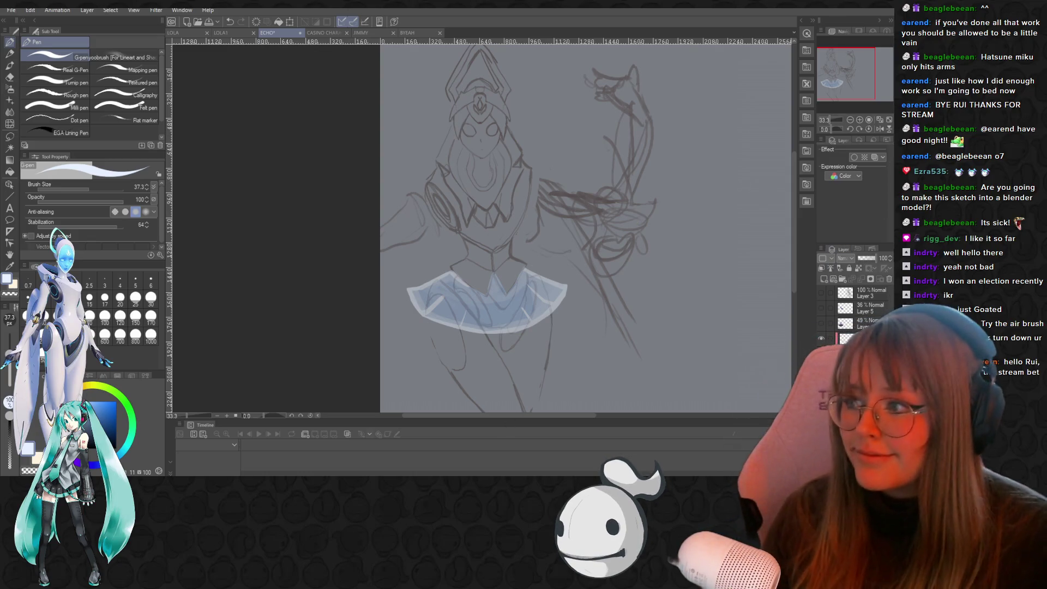
{"action": "scroll", "coordinate": [544, 185], "scroll_direction": "down", "scroll_amount": 1}
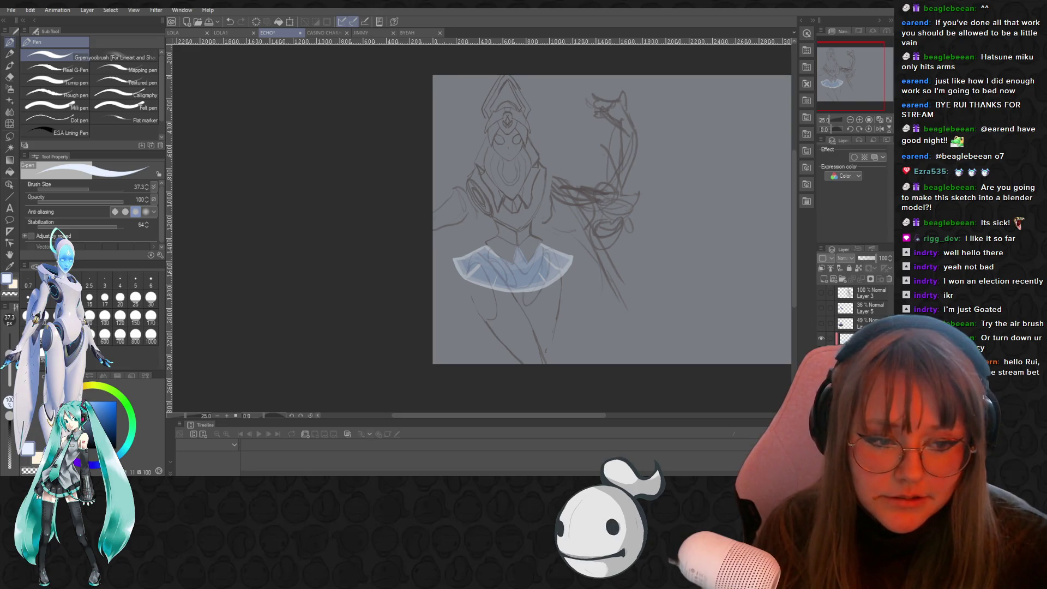
With the Eraser active, drag the collar layer's opacity lower, then undo once
{"action": "scroll", "coordinate": [617, 272], "scroll_direction": "up", "scroll_amount": 1}
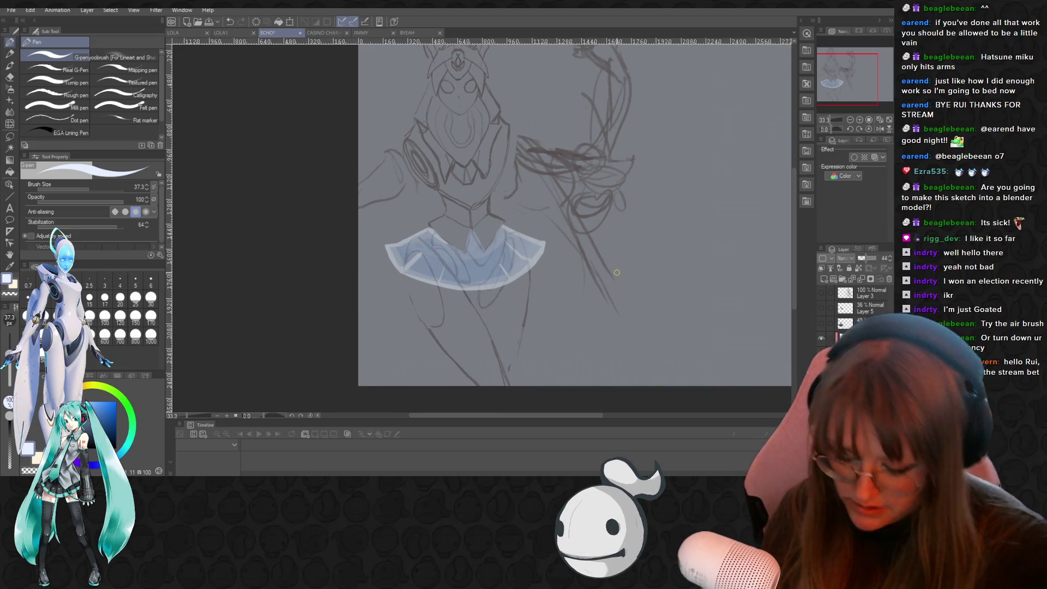
{"action": "key", "text": "e"}
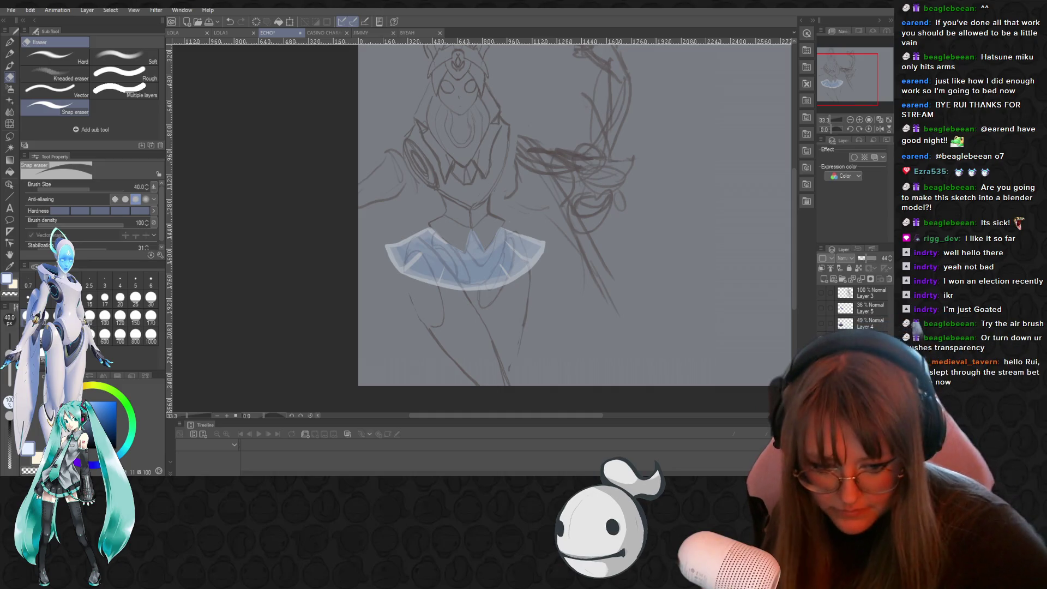
{"action": "left_click_drag", "start_coordinate": [870, 258], "coordinate": [865, 259]}
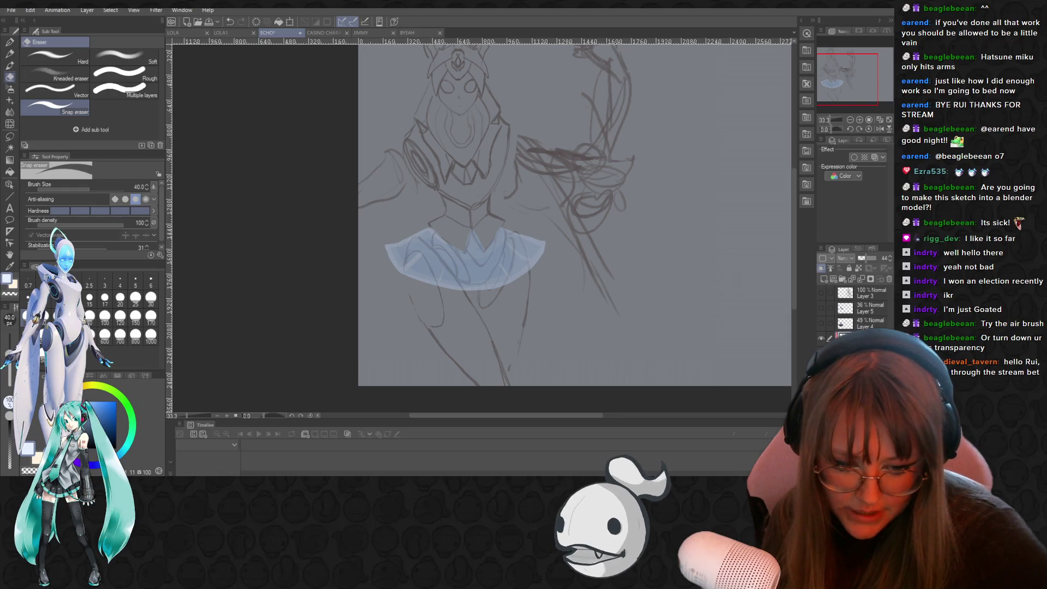
{"action": "key", "text": "ctrl+z"}
Set the layer's blending mode to Multiply, ready for colouring the face
{"action": "scroll", "coordinate": [492, 104], "scroll_direction": "down", "scroll_amount": 1}
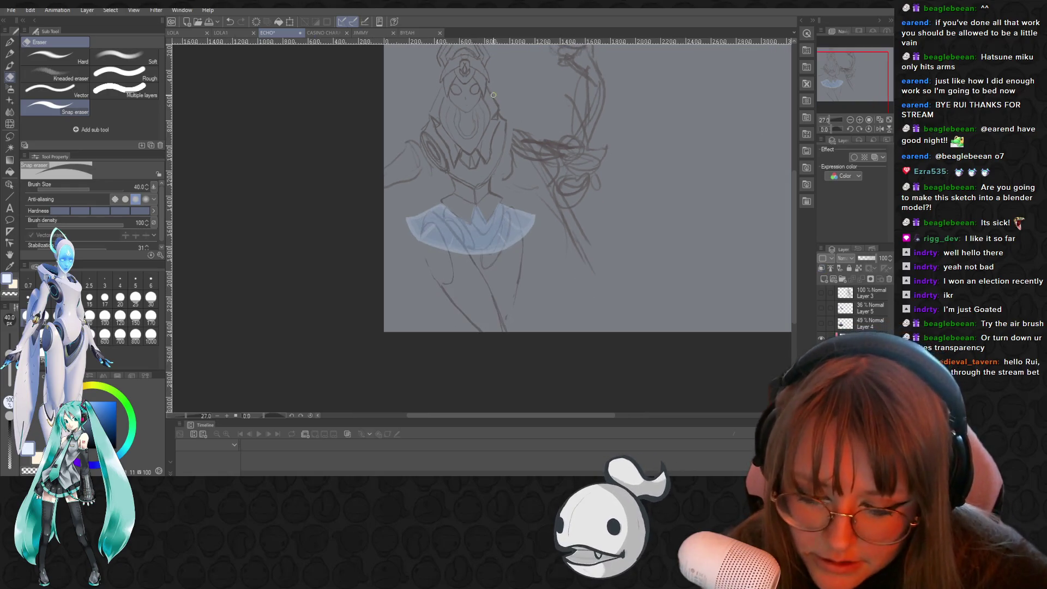
{"action": "scroll", "coordinate": [789, 226], "scroll_direction": "up", "scroll_amount": 3}
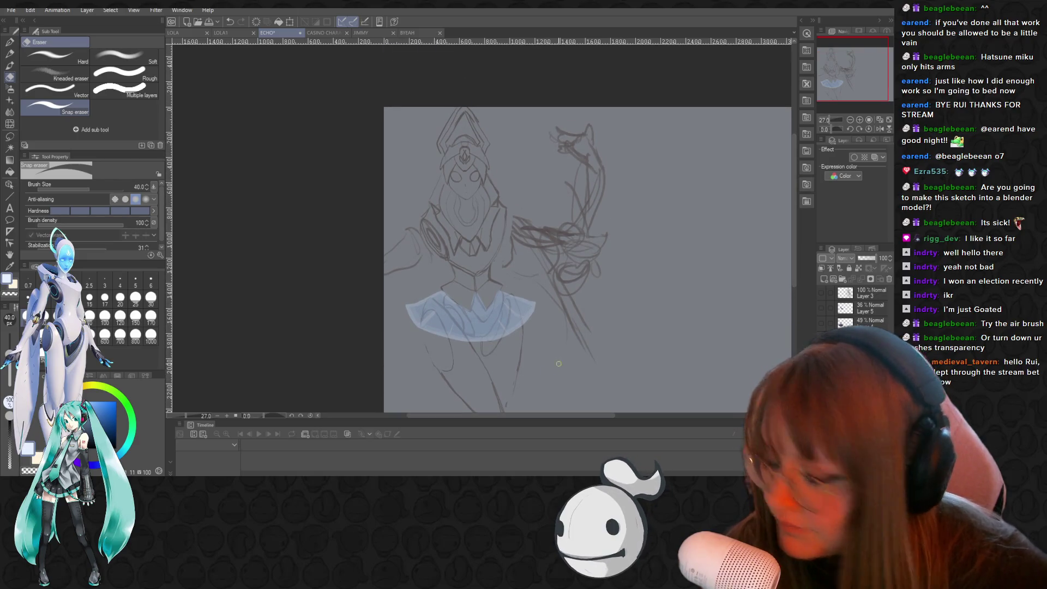
{"action": "scroll", "coordinate": [546, 310], "scroll_direction": "down", "scroll_amount": 1}
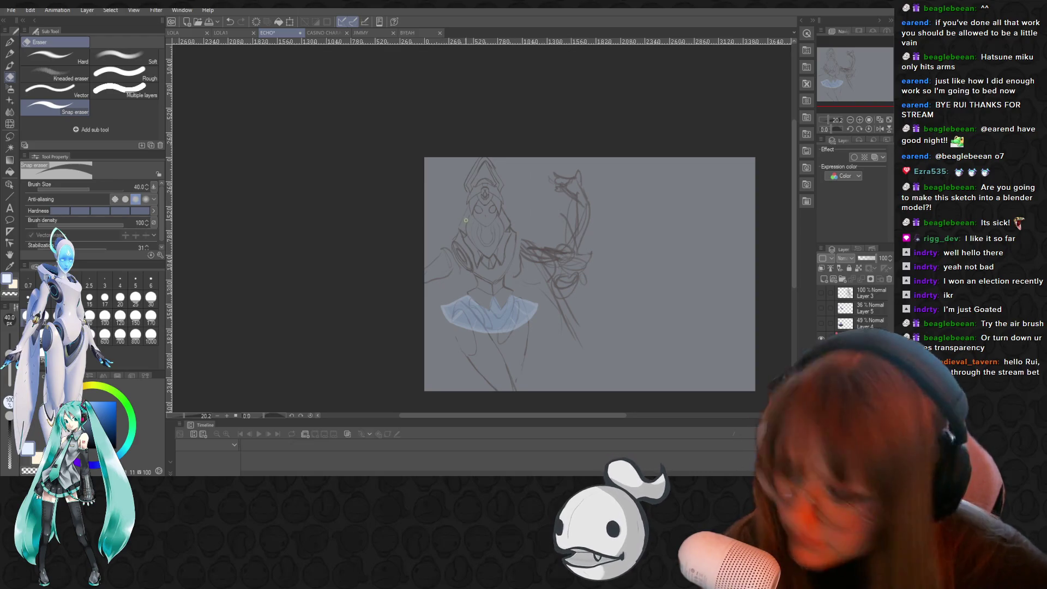
{"action": "scroll", "coordinate": [489, 240], "scroll_direction": "up", "scroll_amount": 2}
{"action": "scroll", "coordinate": [489, 240], "scroll_direction": "up", "scroll_amount": 4}
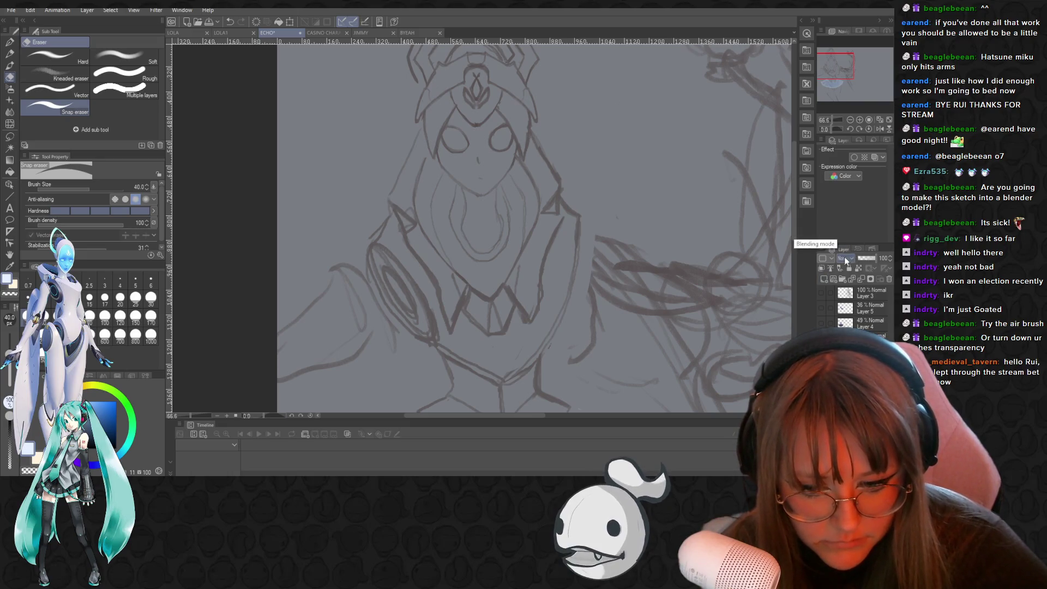
{"action": "left_click_drag", "start_coordinate": [796, 227], "coordinate": [796, 202]}
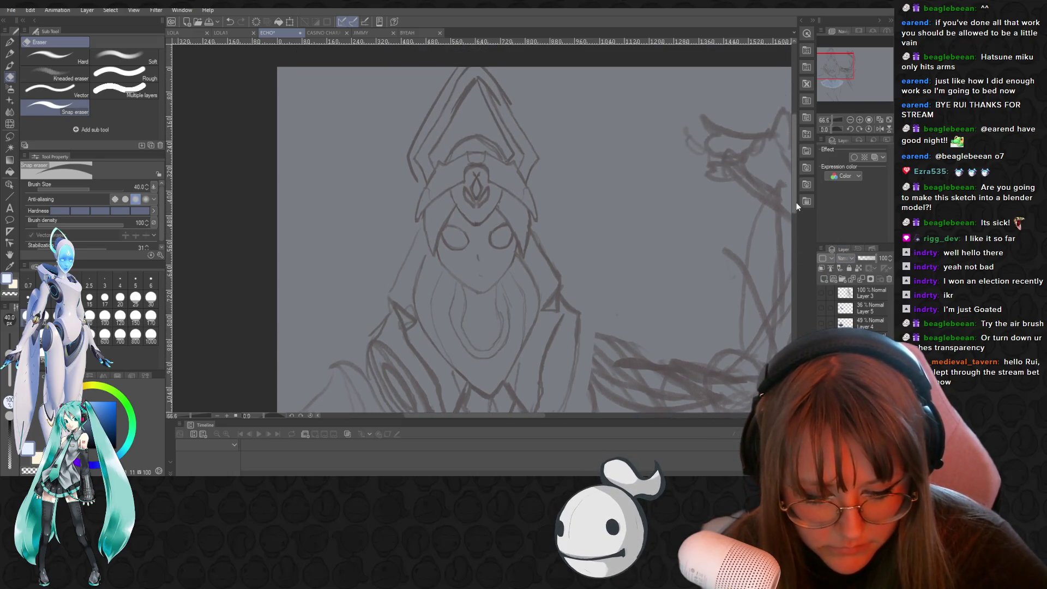
{"action": "left_click", "coordinate": [843, 258]}
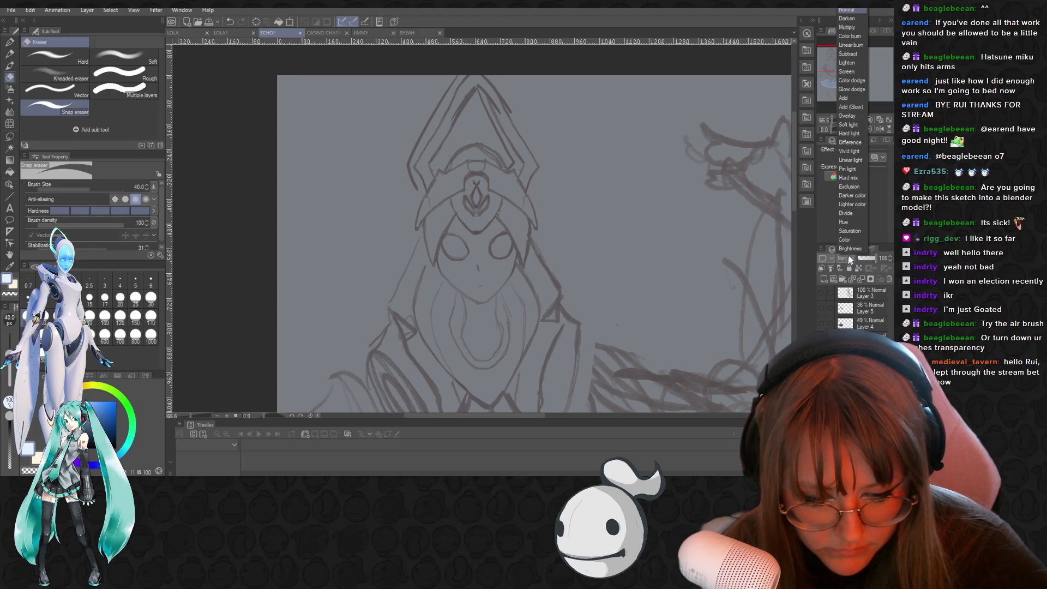
{"action": "left_click", "coordinate": [851, 27]}
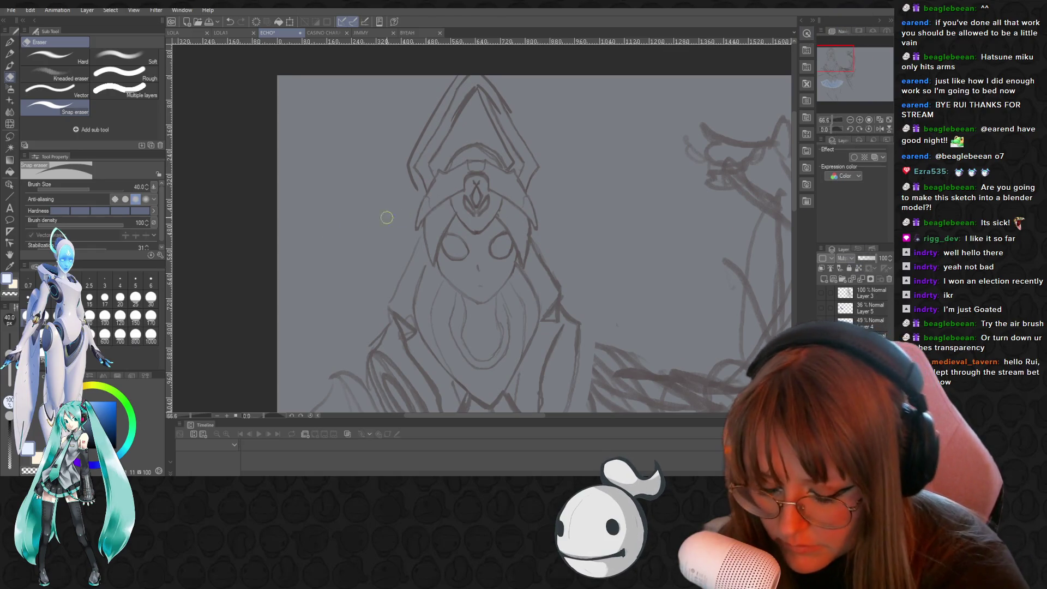
Paint a pale fill over the character's face with the Sketch pencil
{"action": "key", "text": "p"}
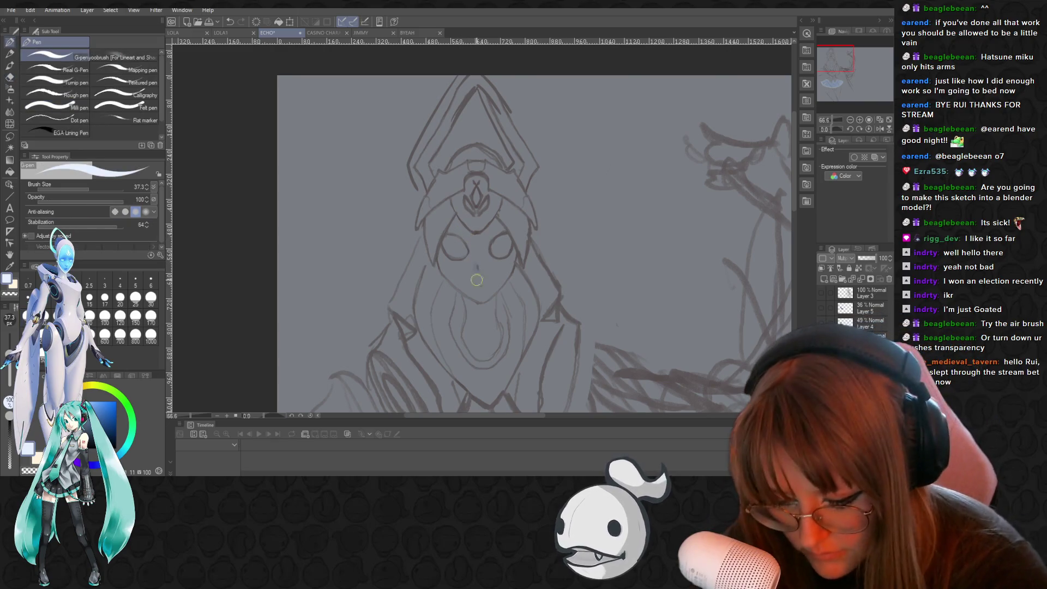
{"action": "left_click", "coordinate": [464, 275]}
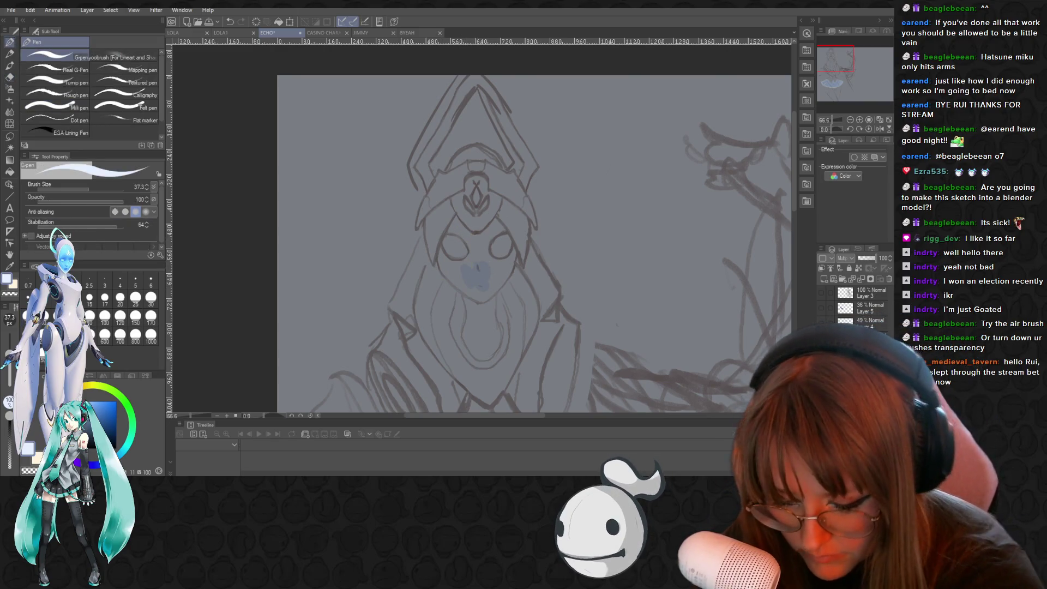
{"action": "left_click", "coordinate": [846, 257]}
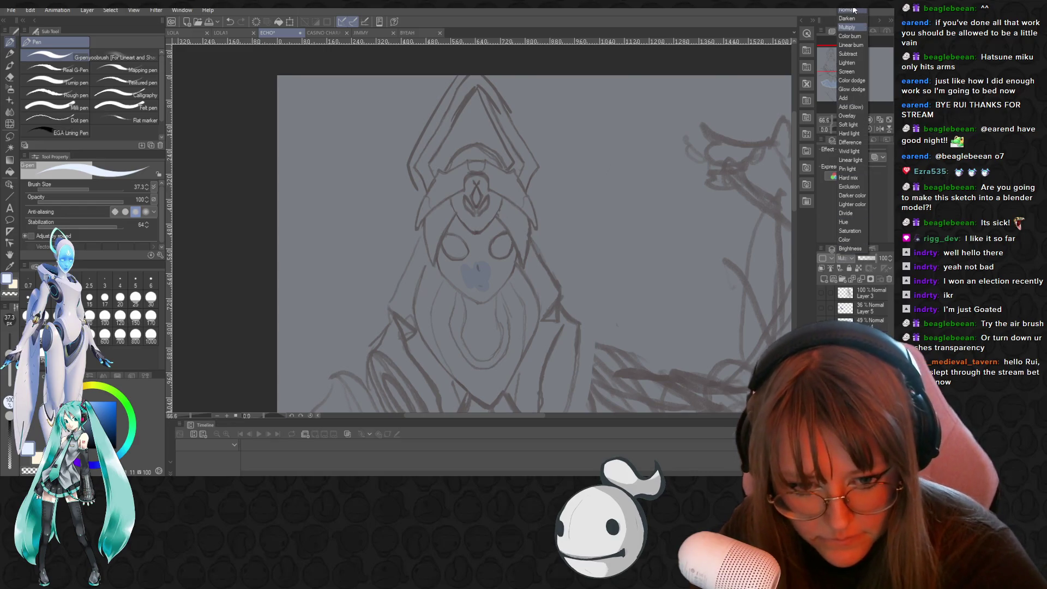
{"action": "left_click", "coordinate": [854, 10]}
{"action": "key", "text": "ctrl+z"}
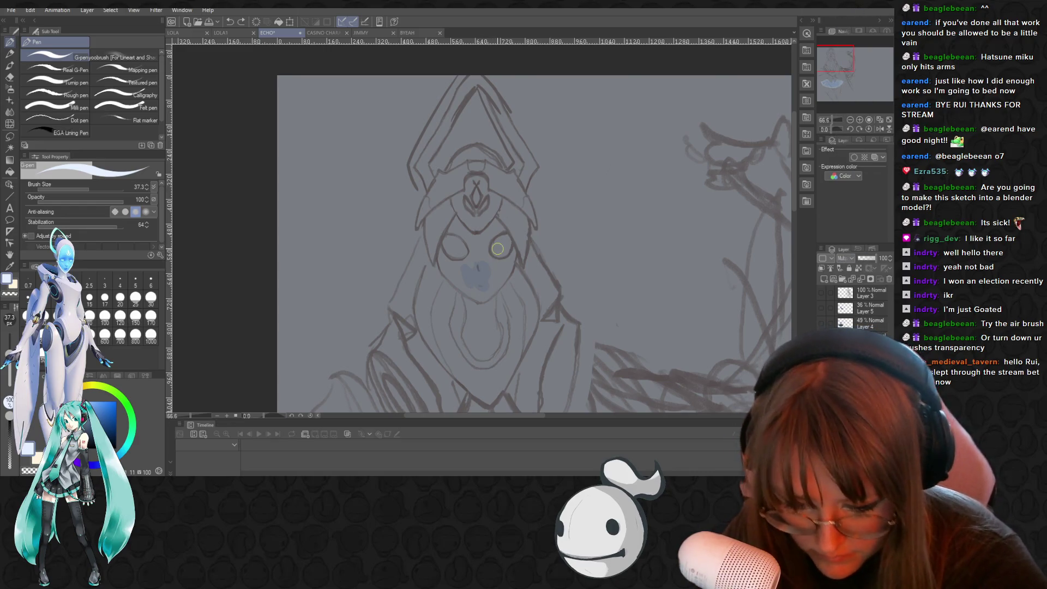
{"action": "key", "text": "p"}
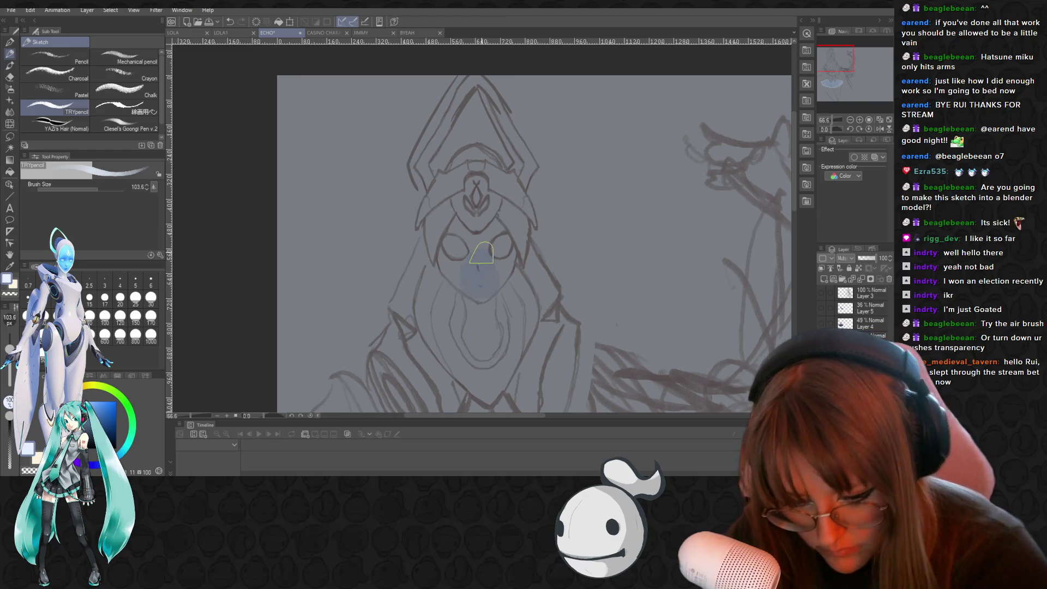
{"action": "mouse_move", "coordinate": [480, 262]}
{"action": "left_mouse_down"}
{"action": "mouse_move", "coordinate": [480, 283]}
{"action": "mouse_move", "coordinate": [447, 264]}
{"action": "mouse_move", "coordinate": [469, 294]}
{"action": "mouse_move", "coordinate": [442, 267]}
{"action": "mouse_move", "coordinate": [453, 228]}
{"action": "mouse_move", "coordinate": [480, 251]}
{"action": "mouse_move", "coordinate": [469, 275]}
{"action": "mouse_move", "coordinate": [485, 297]}
{"action": "mouse_move", "coordinate": [504, 254]}
{"action": "mouse_move", "coordinate": [492, 223]}
{"action": "left_mouse_up"}
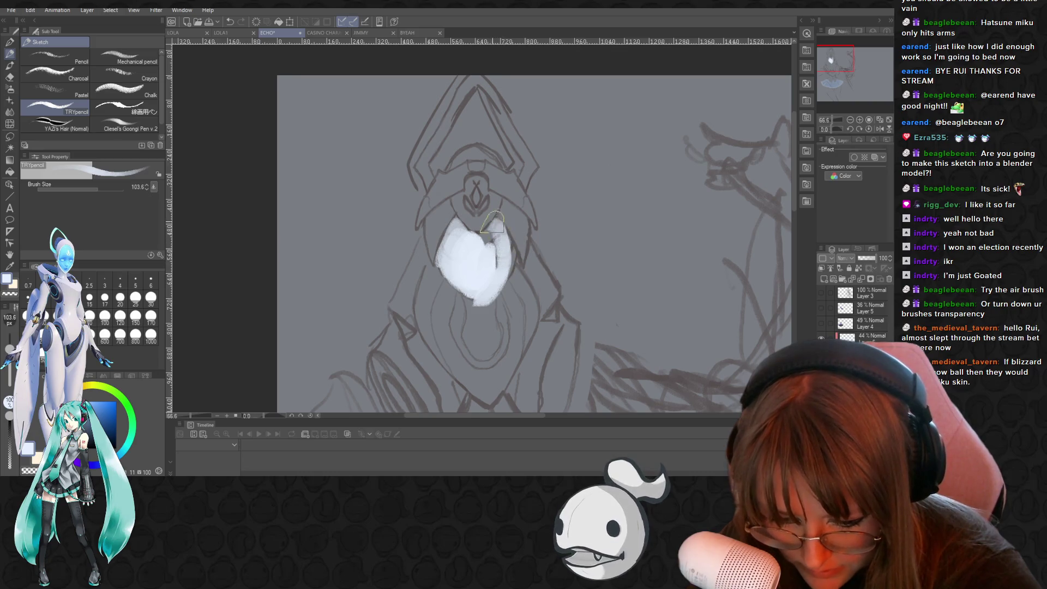
Set the layer colour to white (FFFFFF) and save the file
{"action": "left_click", "coordinate": [864, 147]}
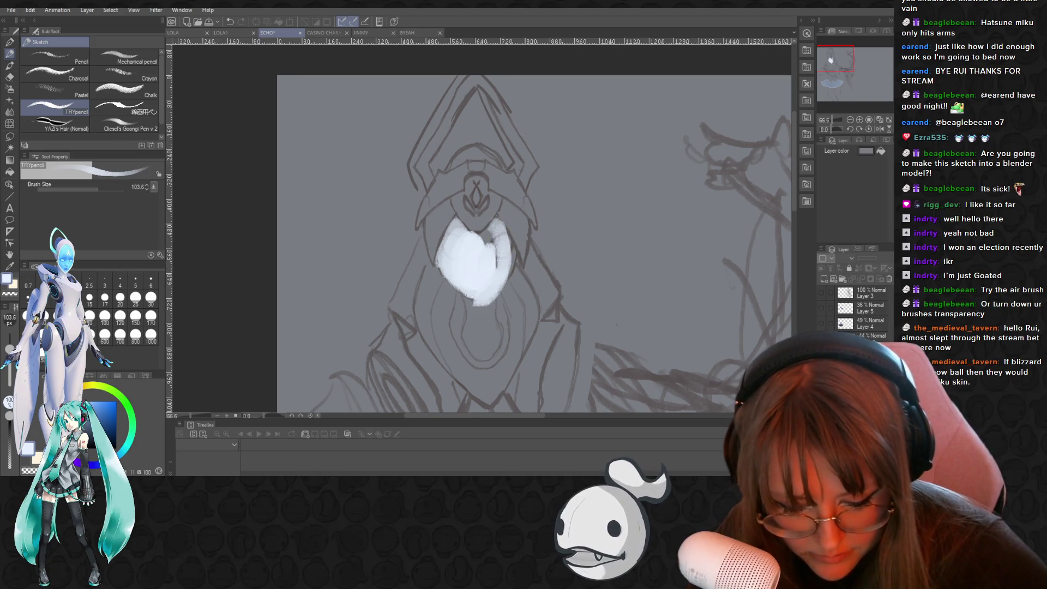
{"action": "left_click", "coordinate": [868, 150]}
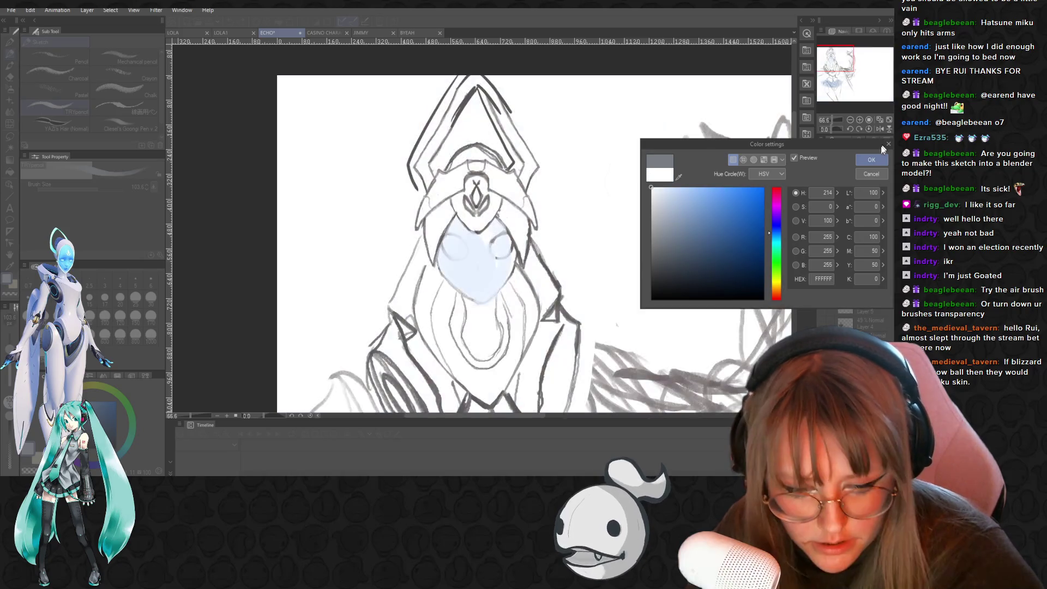
{"action": "left_click", "coordinate": [872, 160]}
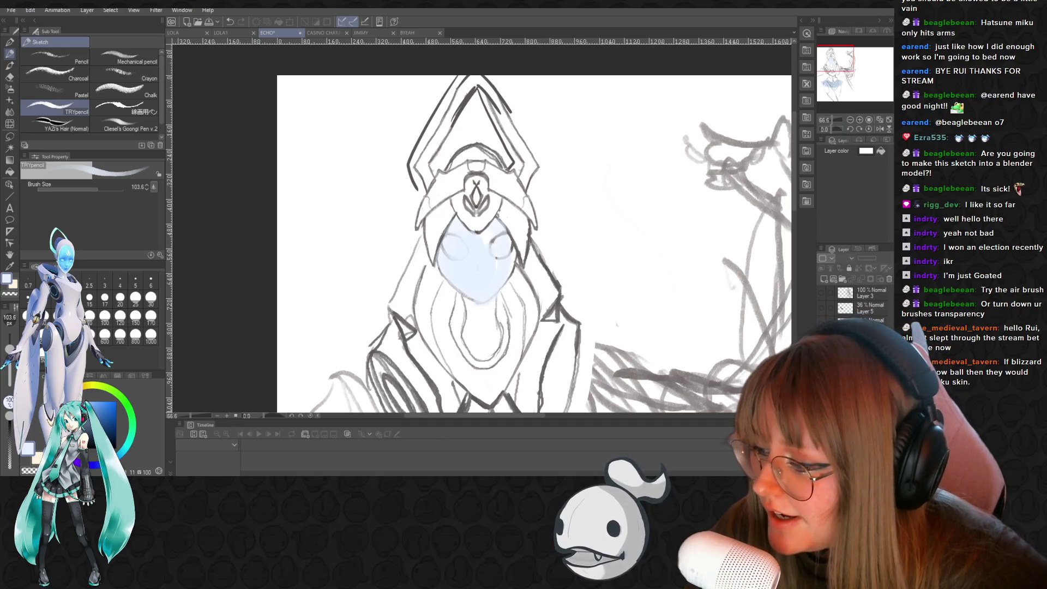
{"action": "key", "text": "ctrl+s"}
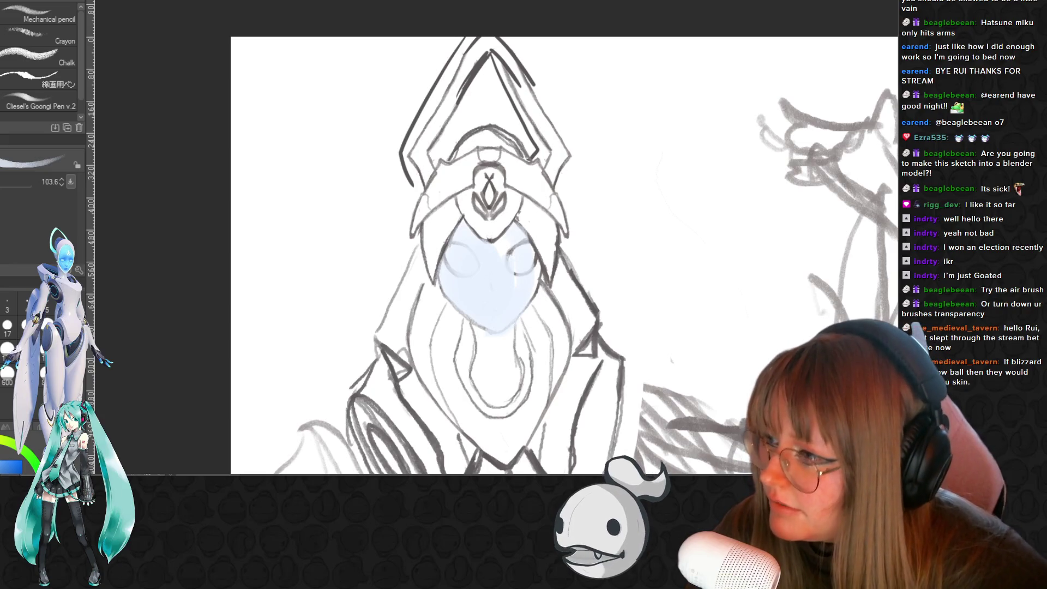
Undo the erase to restore the dark eye outlines on the face
{"action": "scroll", "coordinate": [709, 331], "scroll_direction": "down", "scroll_amount": 1}
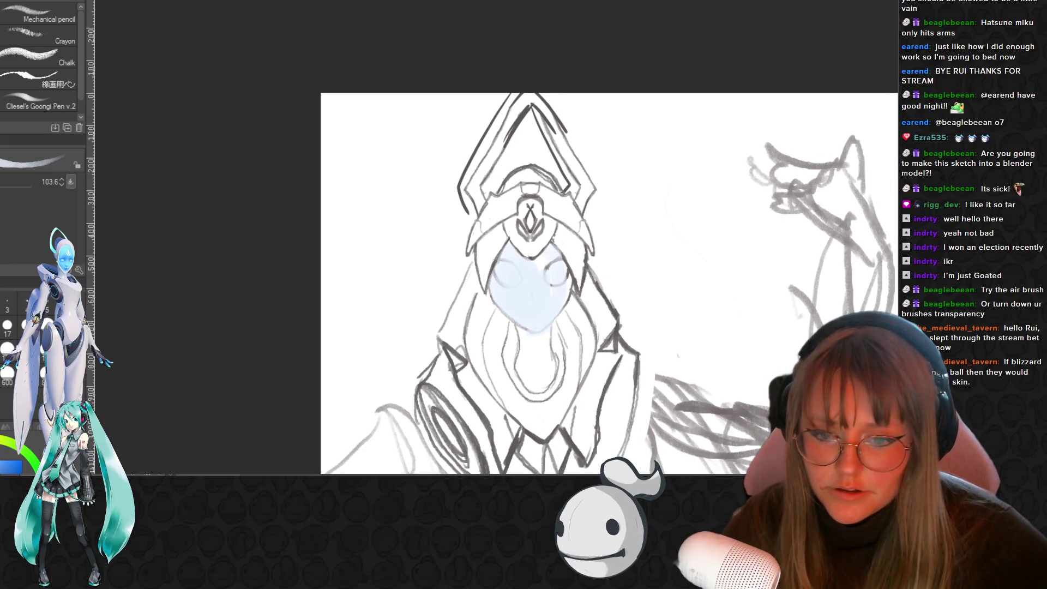
{"action": "scroll", "coordinate": [491, 284], "scroll_direction": "right", "scroll_amount": 5}
{"action": "scroll", "coordinate": [346, 358], "scroll_direction": "up", "scroll_amount": 1}
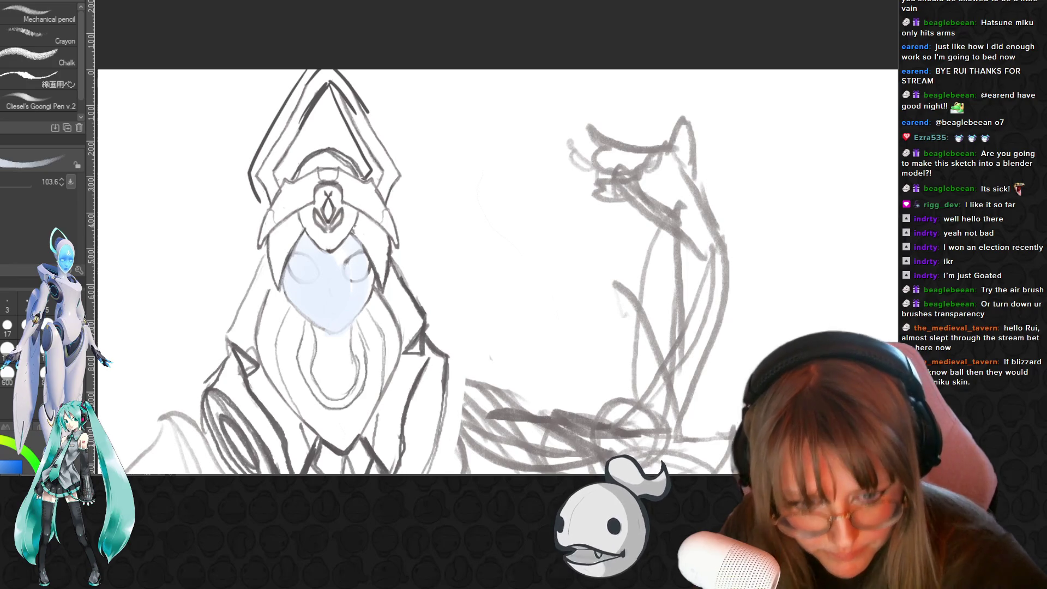
{"action": "key", "text": "ctrl+z"}
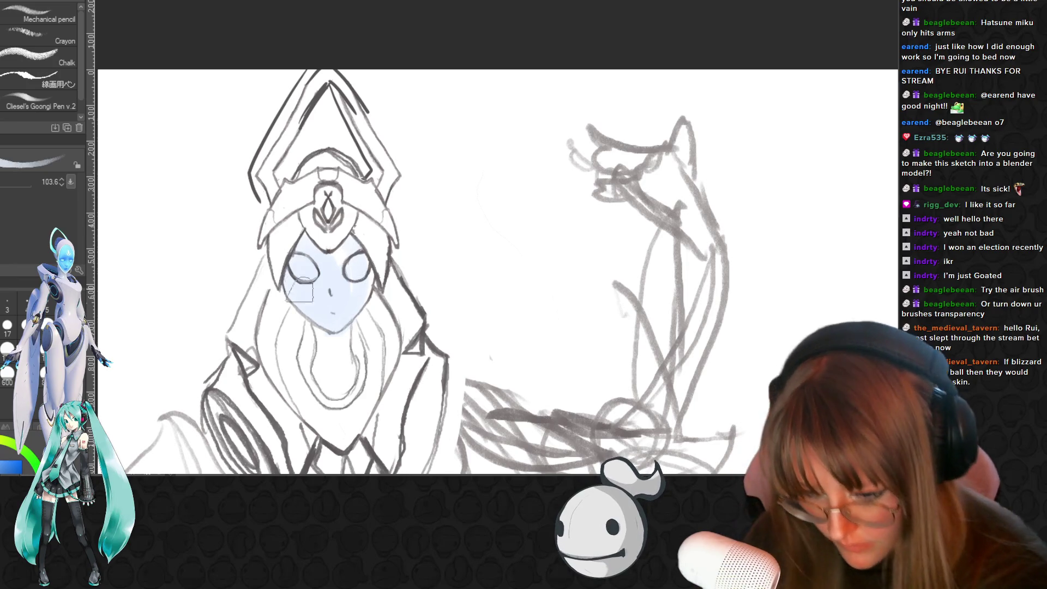
Add a short dark line beside the right eye and remove the stray grey shading
{"action": "key", "text": "i"}
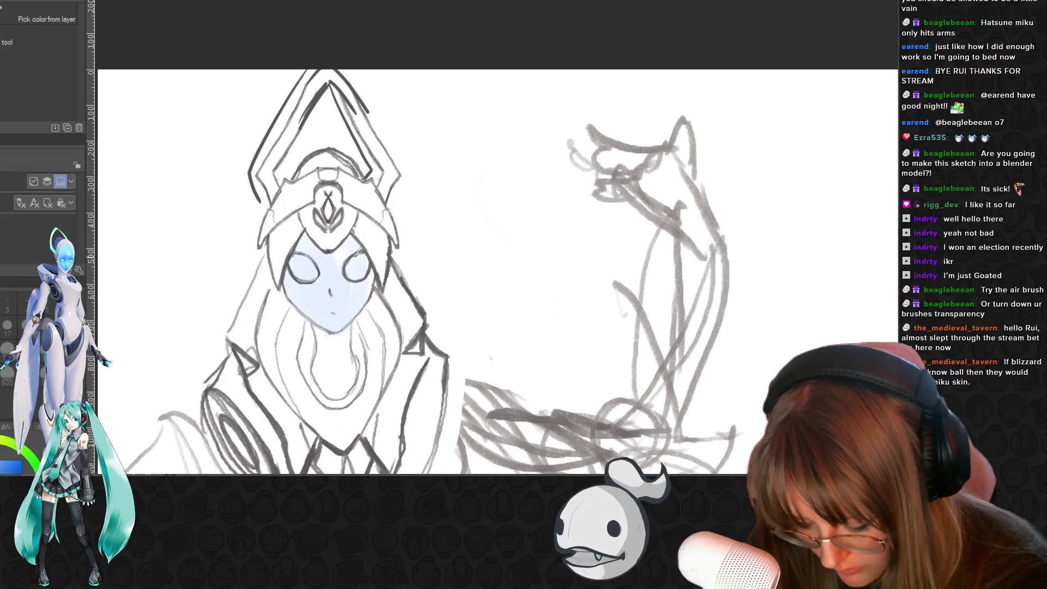
{"action": "key", "text": "p"}
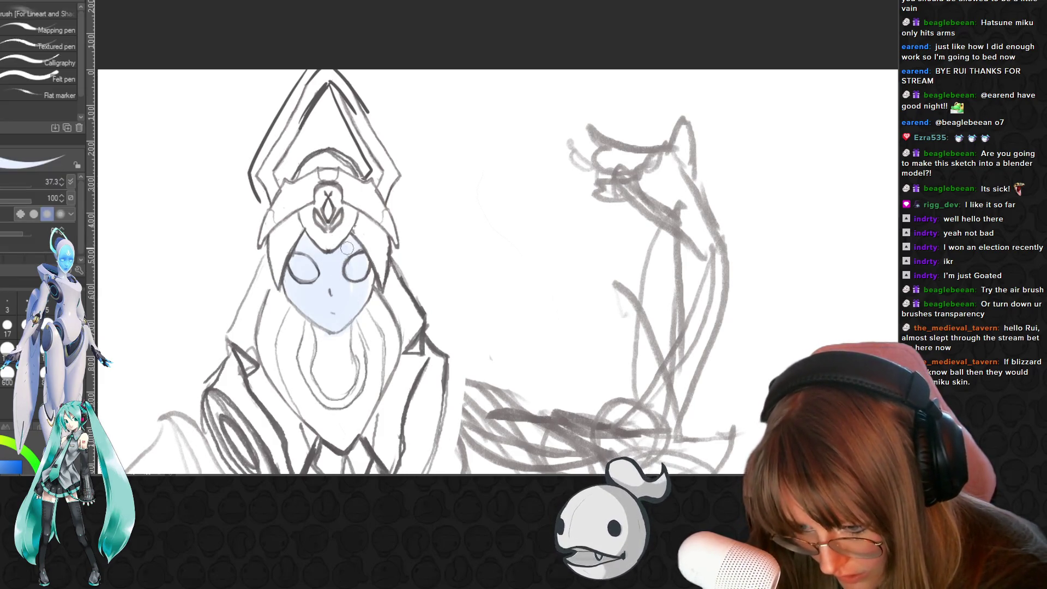
{"action": "left_click_drag", "start_coordinate": [367, 270], "coordinate": [362, 291]}
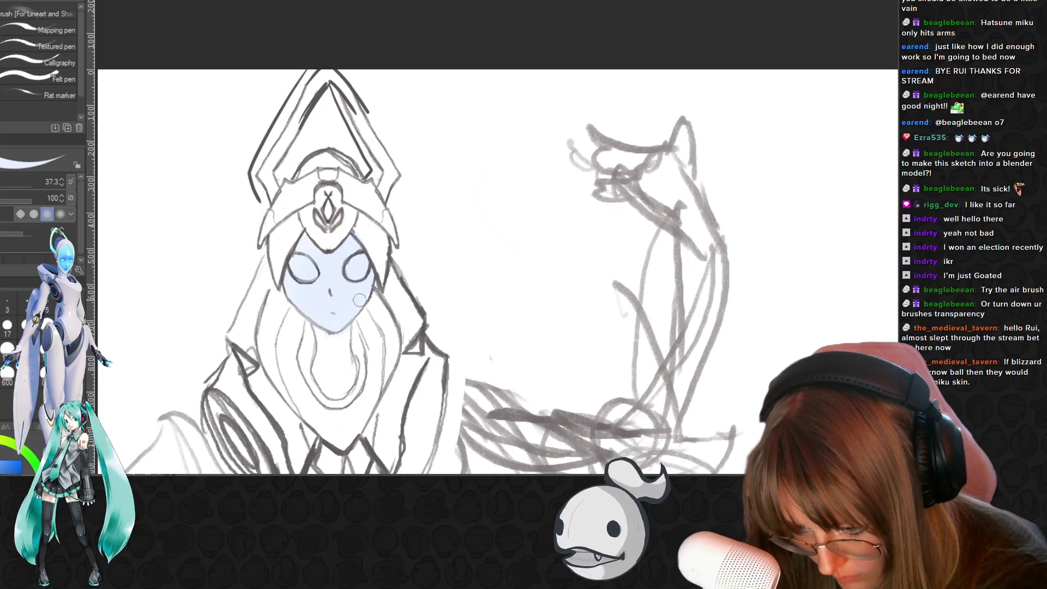
{"action": "mouse_move", "coordinate": [302, 279]}
{"action": "left_mouse_down"}
{"action": "mouse_move", "coordinate": [327, 305]}
{"action": "mouse_move", "coordinate": [348, 284]}
{"action": "left_mouse_up"}
{"action": "key", "text": "e"}
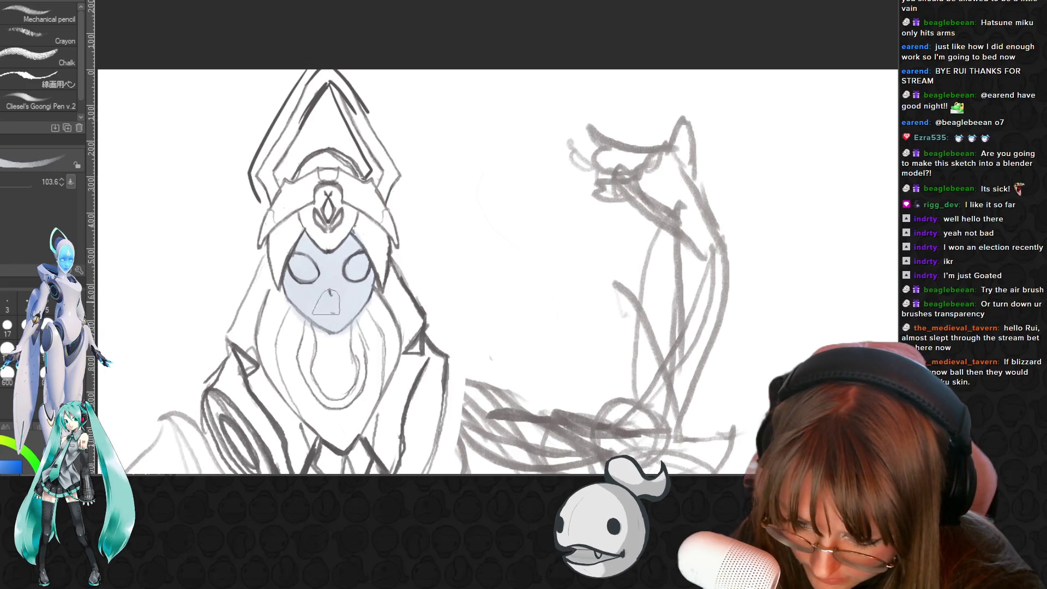
{"action": "key", "text": "e"}
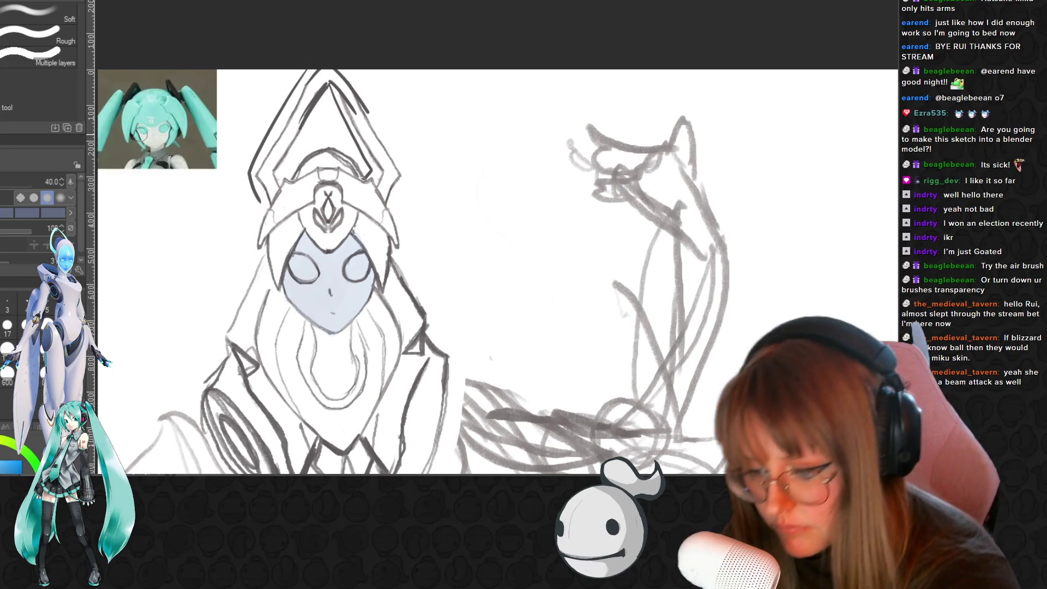
Tint the left side of the face beige and the neck below the chin grey
{"action": "key", "text": "i"}
{"action": "left_click", "coordinate": [200, 143]}
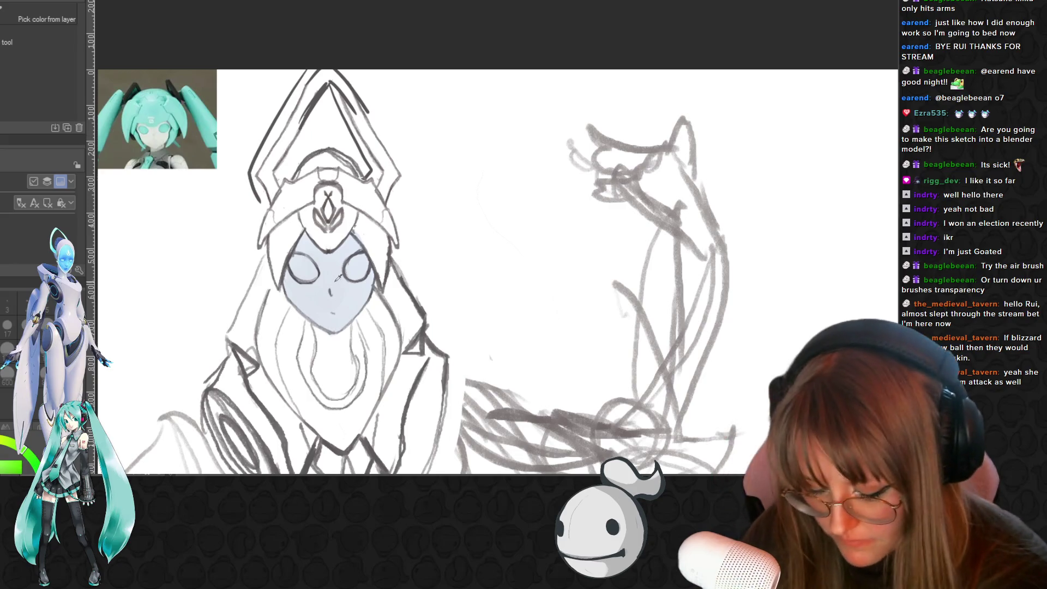
{"action": "key", "text": "b"}
{"action": "left_click_drag", "start_coordinate": [327, 273], "coordinate": [309, 311]}
{"action": "key", "text": "ctrl+z"}
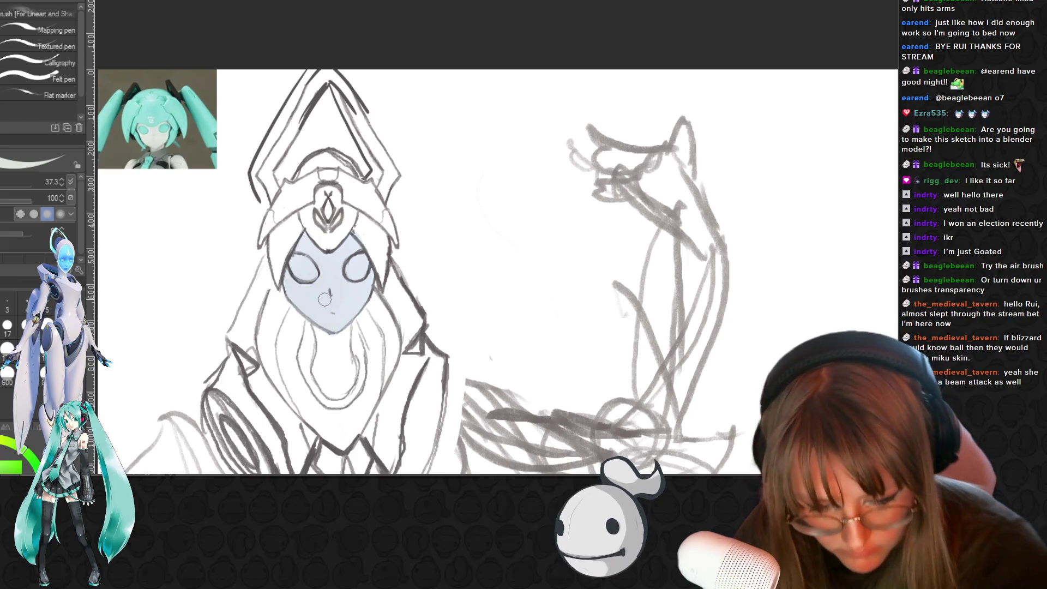
{"action": "mouse_move", "coordinate": [314, 275]}
{"action": "left_mouse_down"}
{"action": "mouse_move", "coordinate": [292, 280]}
{"action": "mouse_move", "coordinate": [329, 325]}
{"action": "mouse_move", "coordinate": [360, 308]}
{"action": "mouse_move", "coordinate": [363, 264]}
{"action": "mouse_move", "coordinate": [349, 285]}
{"action": "left_mouse_up"}
{"action": "mouse_move", "coordinate": [327, 323]}
{"action": "left_mouse_down"}
{"action": "mouse_move", "coordinate": [335, 401]}
{"action": "mouse_move", "coordinate": [349, 349]}
{"action": "left_mouse_up"}
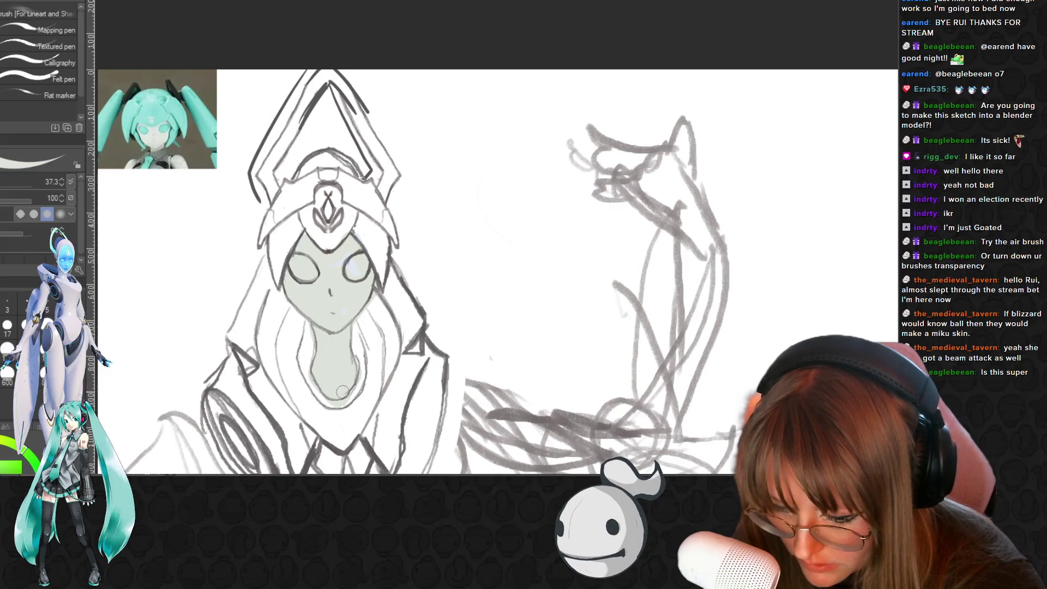
Block teal hair around the headpiece gem and over the top and right of the headpiece
{"action": "key", "text": "i"}
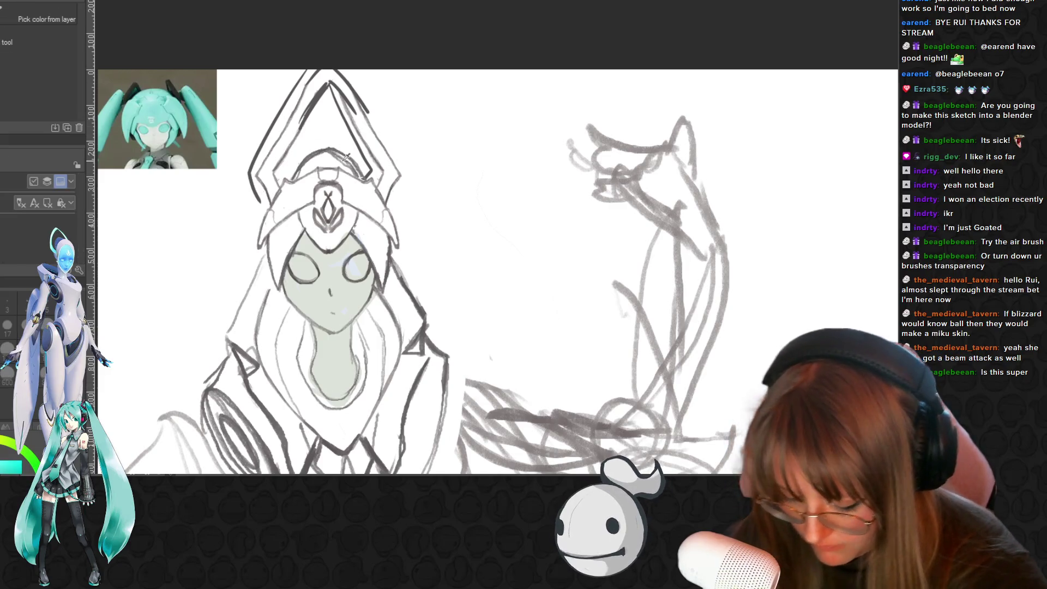
{"action": "key", "text": "b"}
{"action": "left_click_drag", "start_coordinate": [300, 200], "coordinate": [331, 251]}
{"action": "mouse_move", "coordinate": [354, 215]}
{"action": "left_mouse_down"}
{"action": "mouse_move", "coordinate": [329, 231]}
{"action": "mouse_move", "coordinate": [313, 207]}
{"action": "left_mouse_up"}
{"action": "key", "text": "p"}
{"action": "mouse_move", "coordinate": [283, 240]}
{"action": "left_mouse_down"}
{"action": "mouse_move", "coordinate": [300, 190]}
{"action": "mouse_move", "coordinate": [268, 240]}
{"action": "mouse_move", "coordinate": [277, 277]}
{"action": "left_mouse_up"}
{"action": "mouse_move", "coordinate": [308, 188]}
{"action": "left_mouse_down"}
{"action": "mouse_move", "coordinate": [327, 159]}
{"action": "mouse_move", "coordinate": [355, 202]}
{"action": "mouse_move", "coordinate": [316, 180]}
{"action": "mouse_move", "coordinate": [338, 180]}
{"action": "mouse_move", "coordinate": [371, 224]}
{"action": "mouse_move", "coordinate": [386, 275]}
{"action": "mouse_move", "coordinate": [366, 191]}
{"action": "left_mouse_up"}
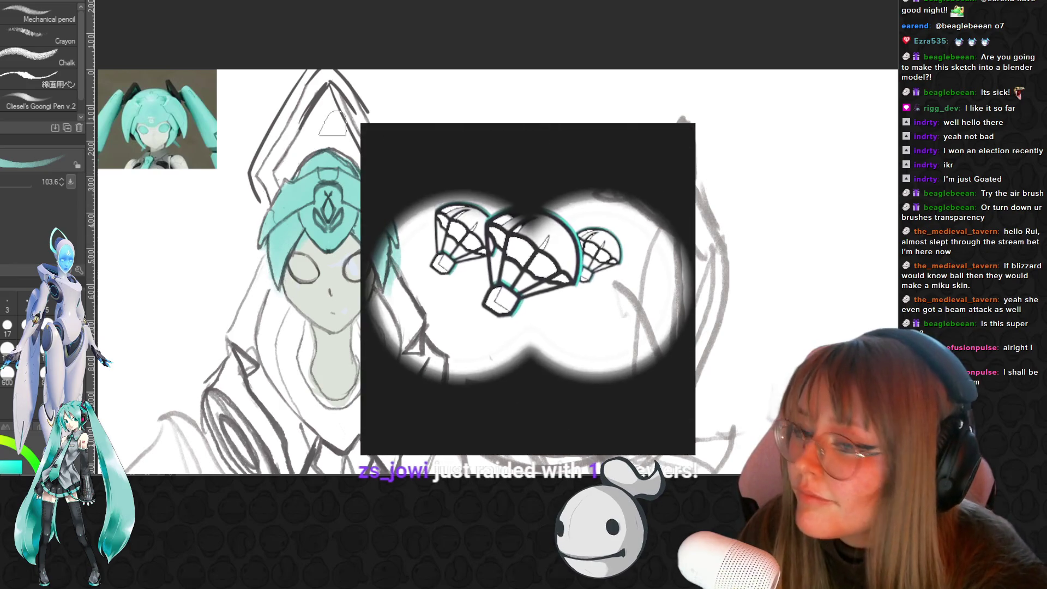
Zoom out three steps, then slightly back in, to frame the upper body and collar
{"action": "key", "text": "ctrl+minus"}
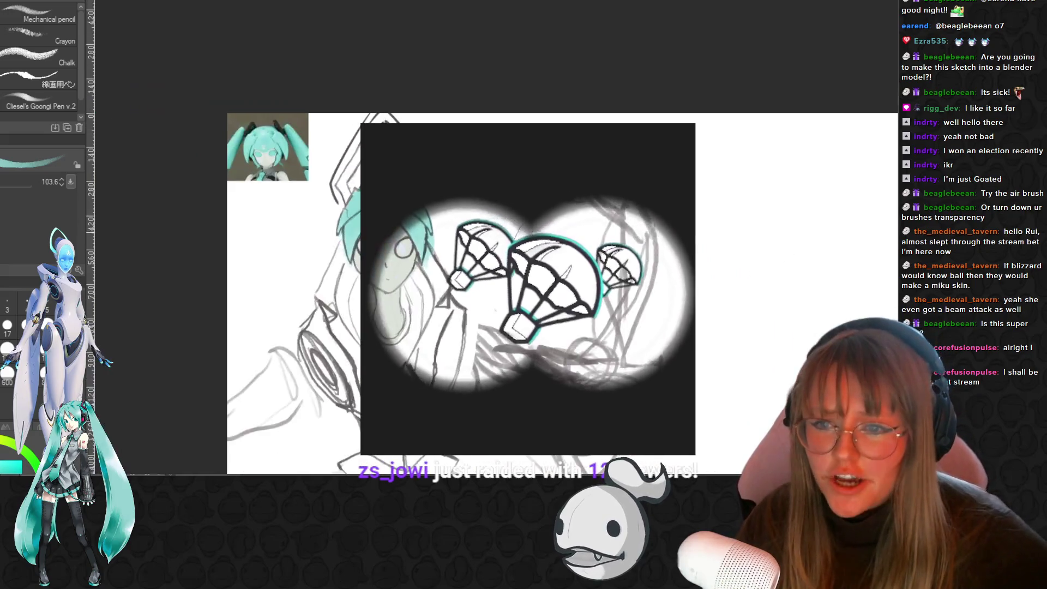
{"action": "key", "text": "ctrl+minus"}
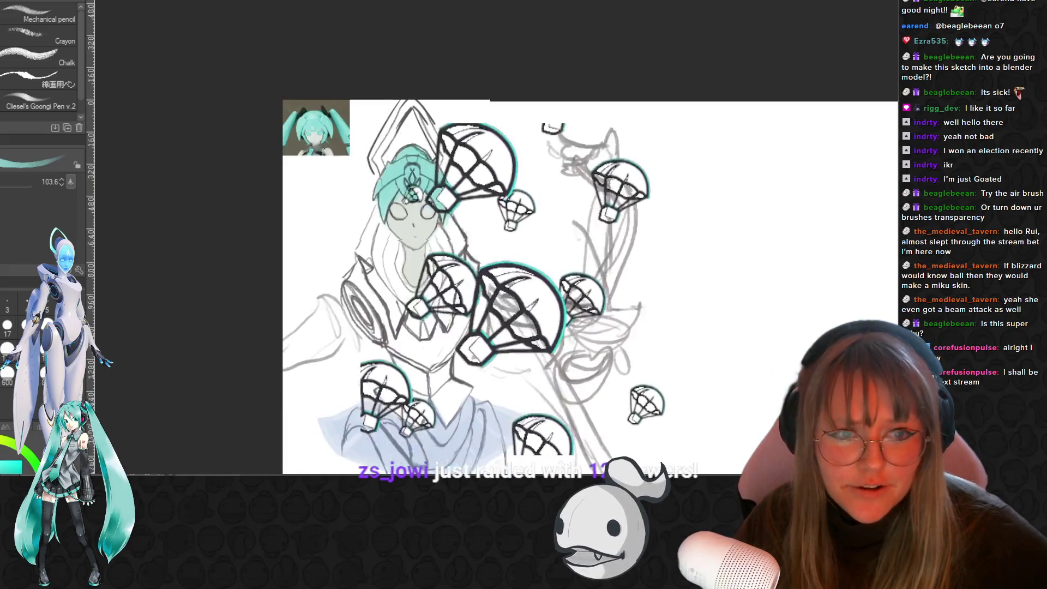
{"action": "key", "text": "ctrl+minus"}
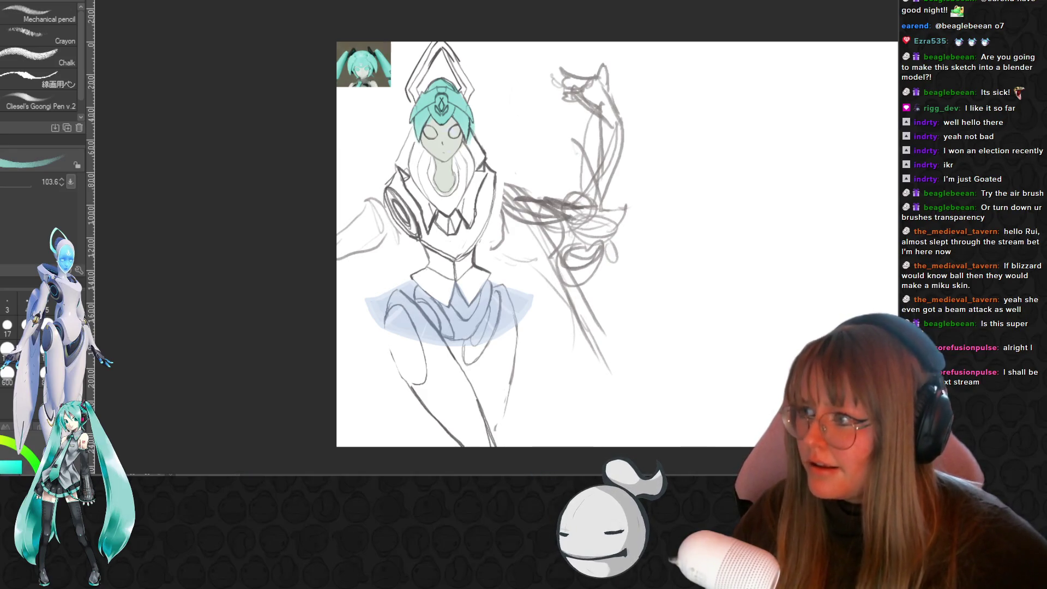
{"action": "scroll", "coordinate": [528, 108], "scroll_direction": "up", "scroll_amount": 2}
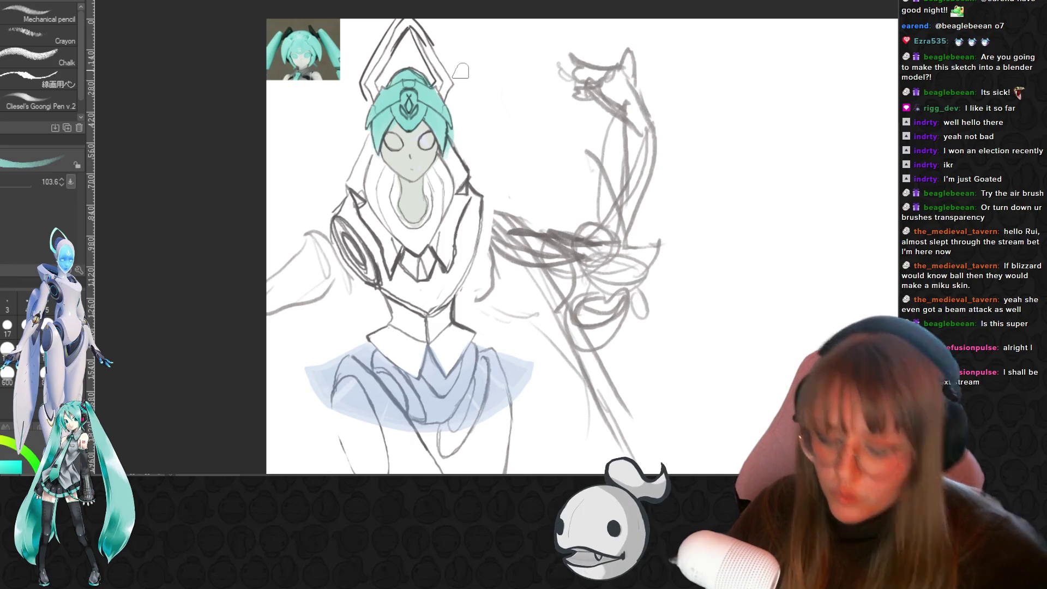